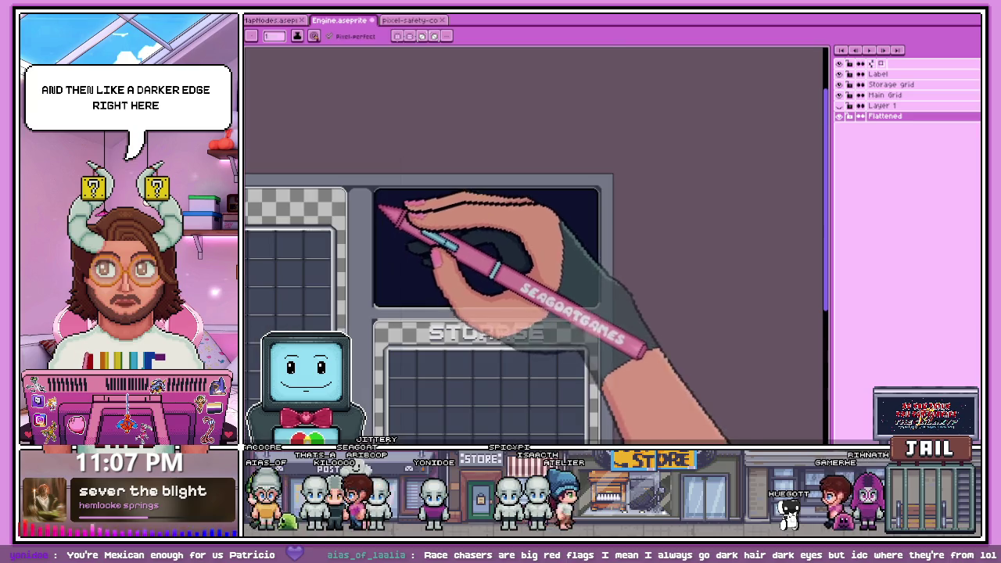
# Zoom in on the dark navy glass screen panel and switch to the pencil with the picked navy
pyautogui.scroll(3, 594, 285)
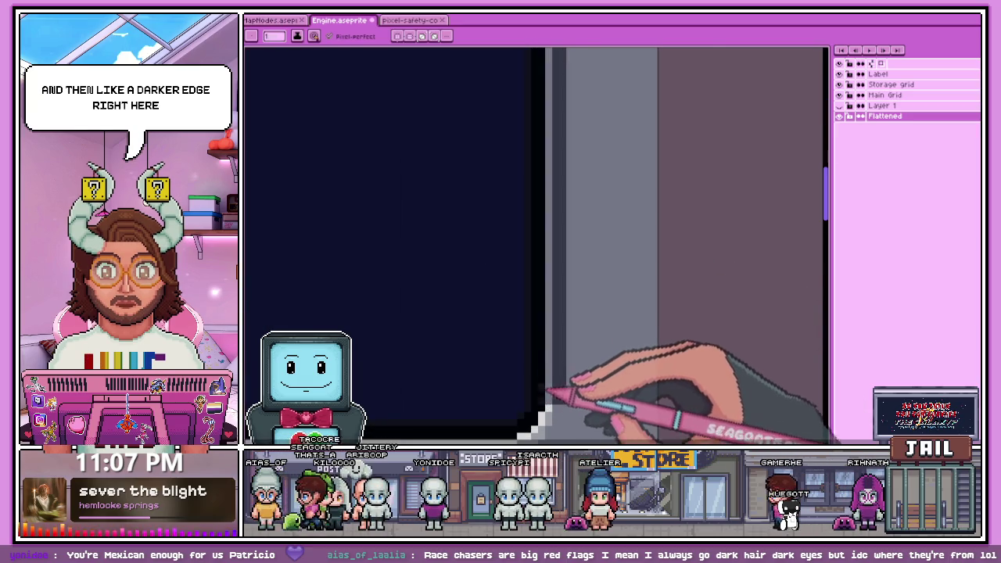
pyautogui.scroll(2, 551, 397)
pyautogui.scroll(-2, 558, 425)
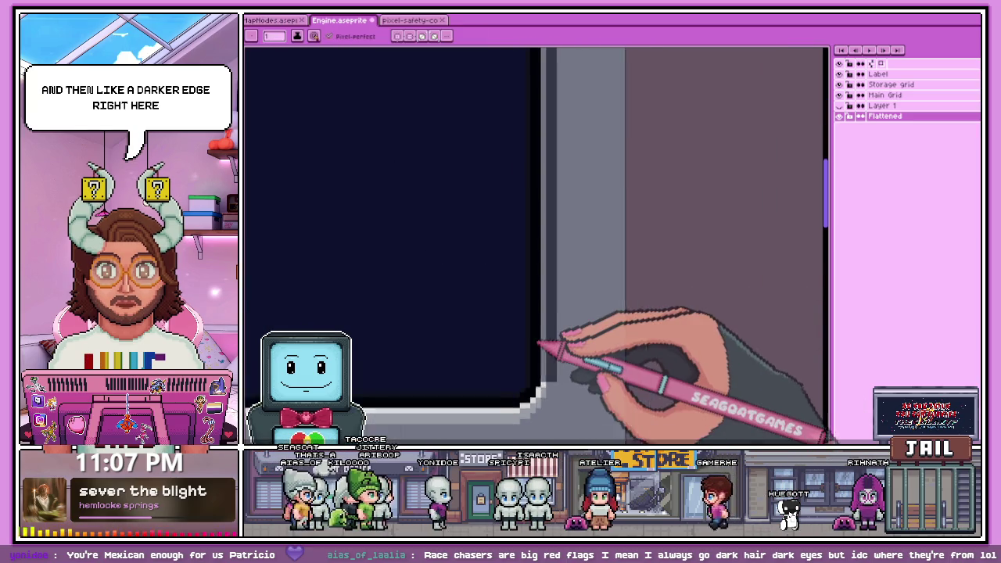
pyautogui.press('b')
pyautogui.scroll(2, 543, 357)
pyautogui.scroll(-2, 552, 384)
pyautogui.scroll(-2, 548, 336)
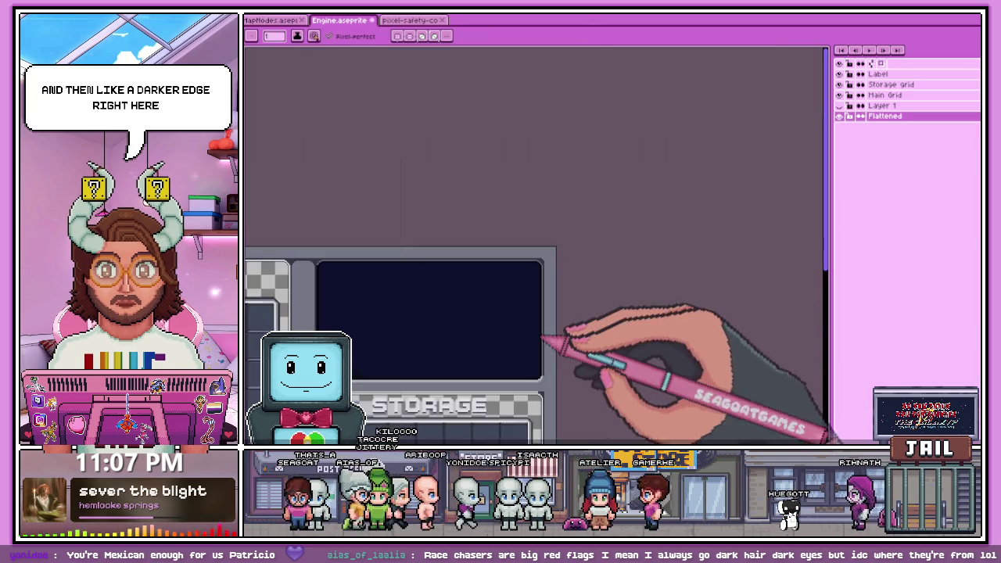
pyautogui.scroll(2, 556, 264)
pyautogui.scroll(1, 553, 261)
pyautogui.scroll(1, 544, 260)
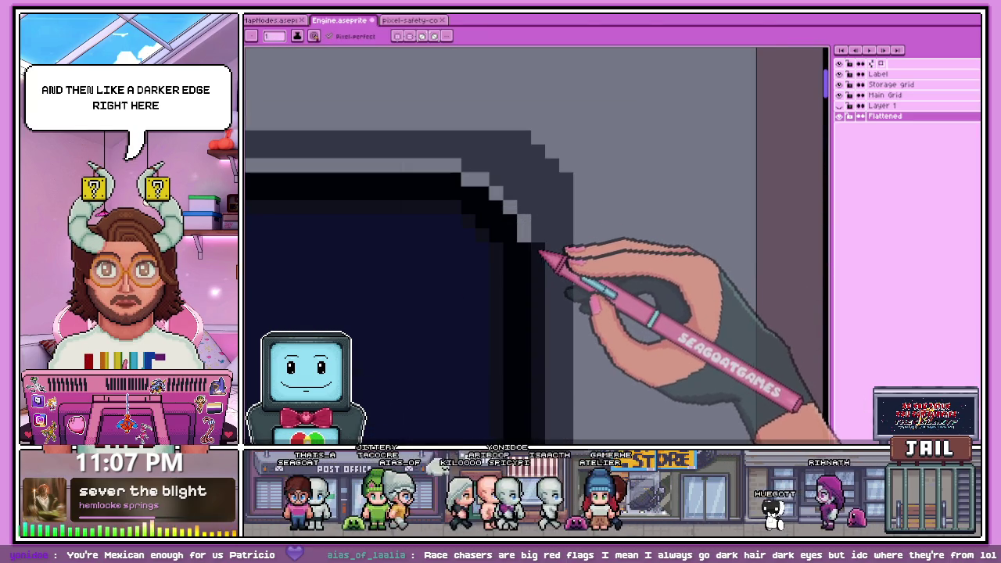
pyautogui.scroll(-1, 542, 252)
pyautogui.scroll(-1, 552, 161)
pyautogui.scroll(-1, 547, 290)
pyautogui.scroll(-2, 384, 281)
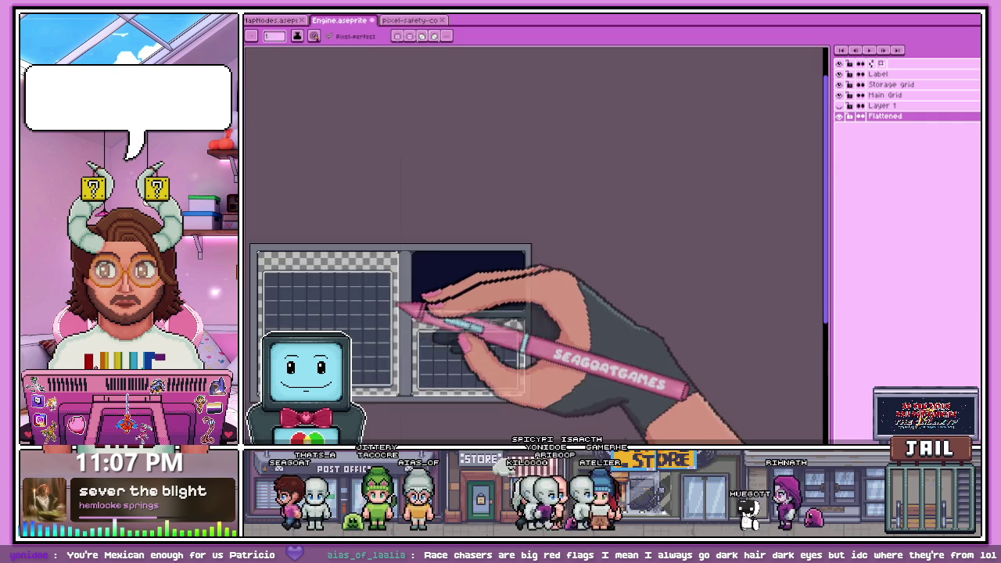
pyautogui.scroll(2, 381, 324)
pyautogui.scroll(1, 366, 344)
pyautogui.scroll(1, 360, 346)
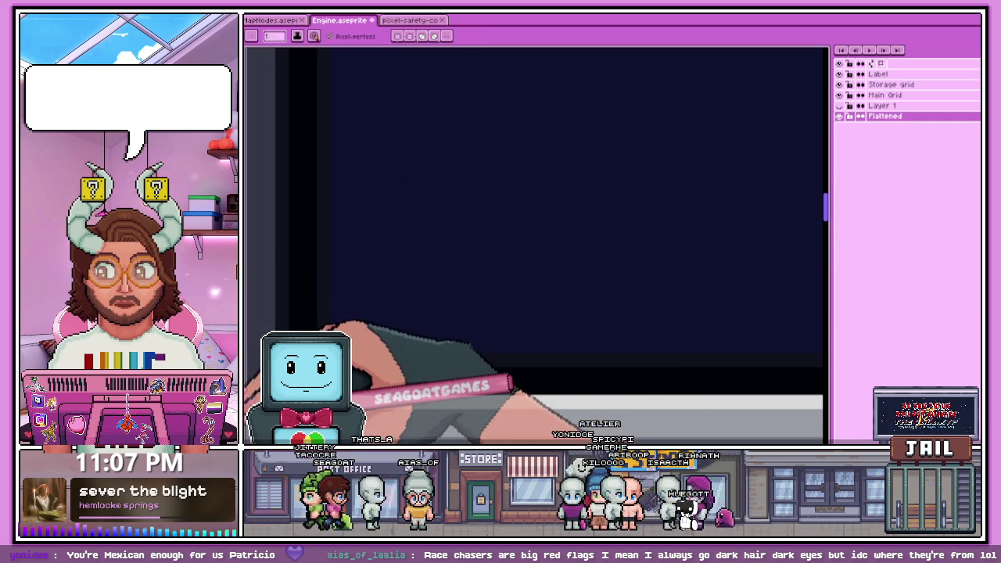
# Bring the dark panel above STORAGE into view, then show the pixel-safety-co reference document
pyautogui.press('b')
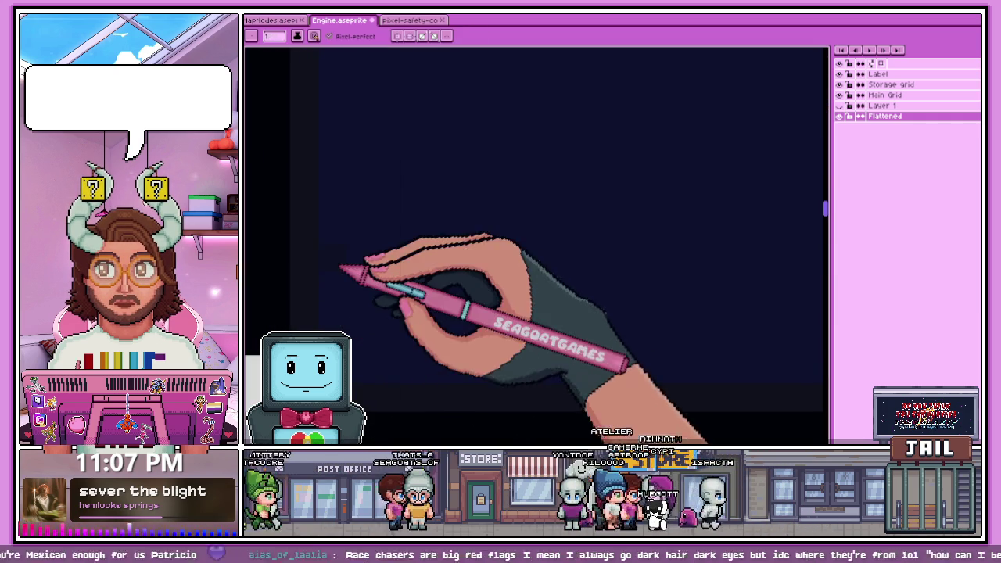
pyautogui.moveTo(347, 366); pyautogui.dragTo(369, 283)
pyautogui.scroll(3, 369, 283)
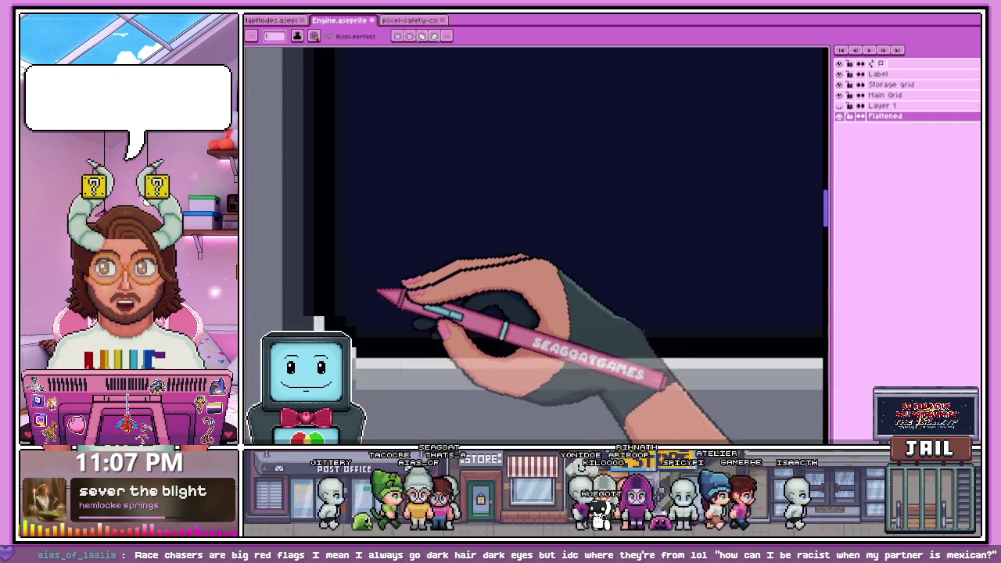
pyautogui.moveTo(371, 404)
pyautogui.mouseDown()
pyautogui.moveTo(395, 356)
pyautogui.moveTo(416, 347)
pyautogui.mouseUp()
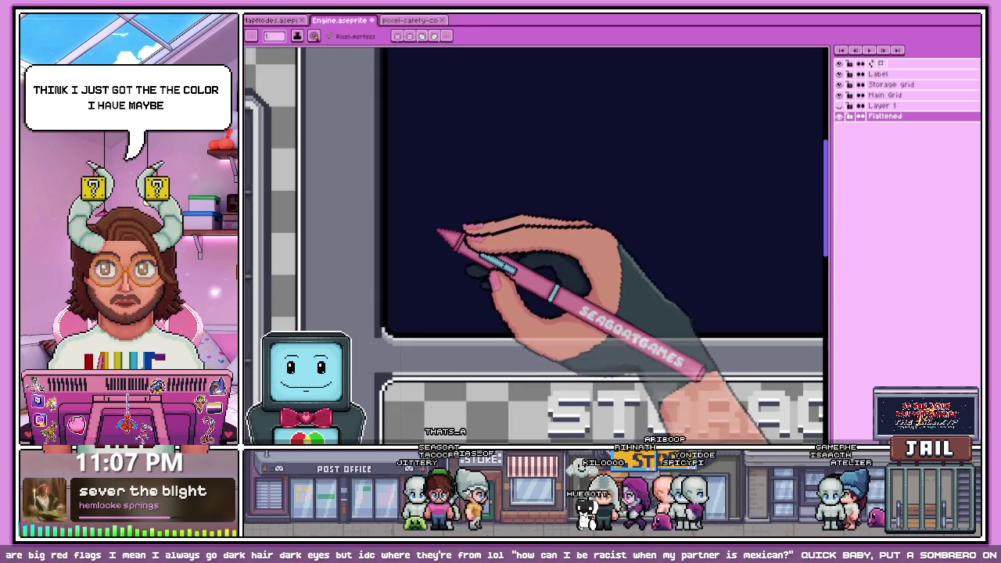
pyautogui.click(411, 20)
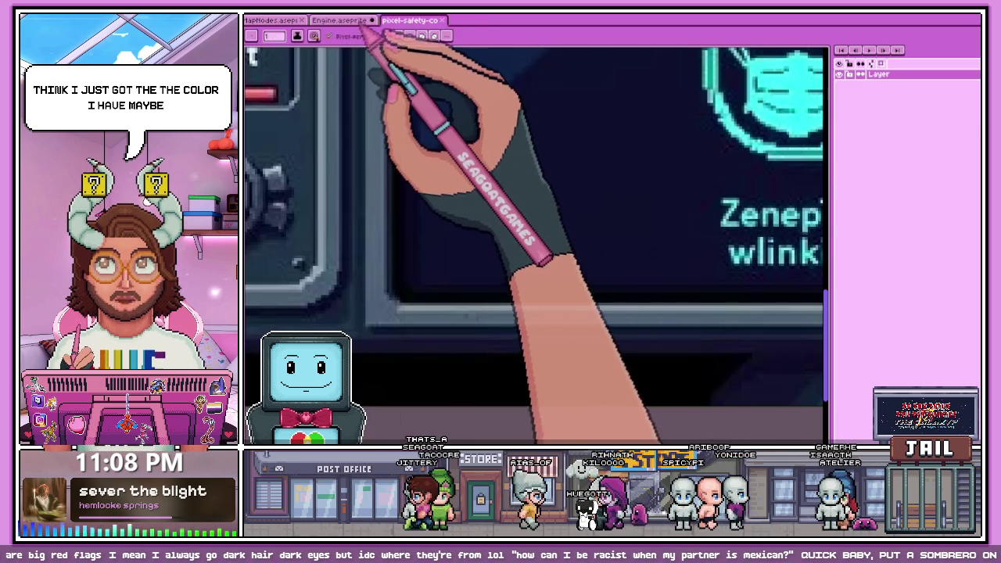
pyautogui.click(342, 20)
pyautogui.scroll(3, 398, 254)
pyautogui.scroll(1, 412, 230)
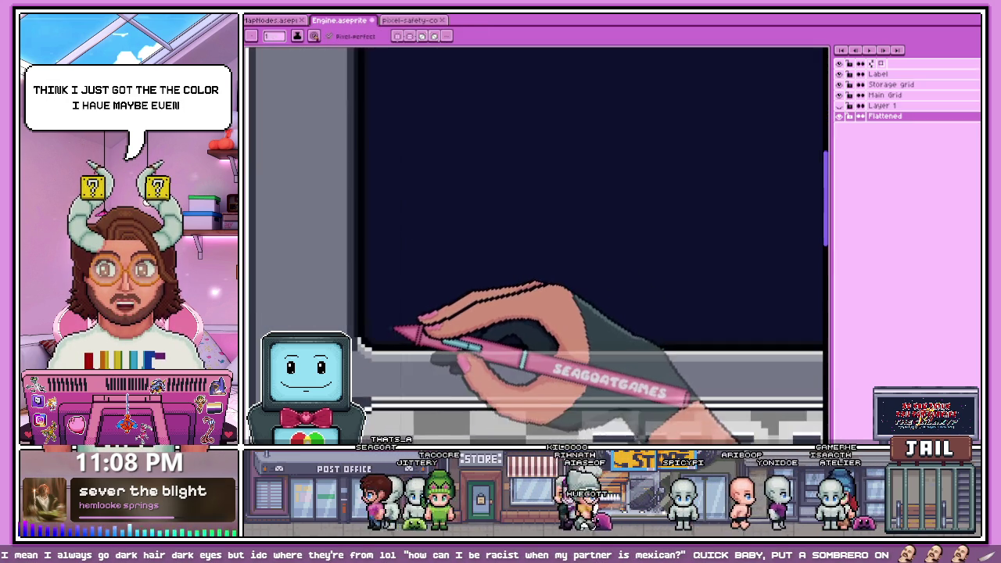
pyautogui.click(411, 20)
pyautogui.scroll(-3, 442, 281)
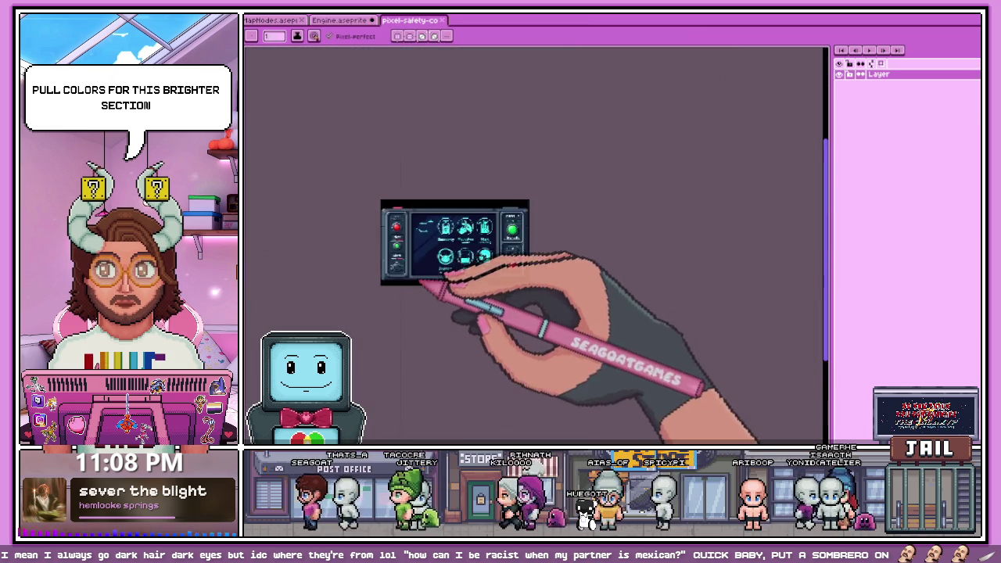
pyautogui.scroll(2, 447, 279)
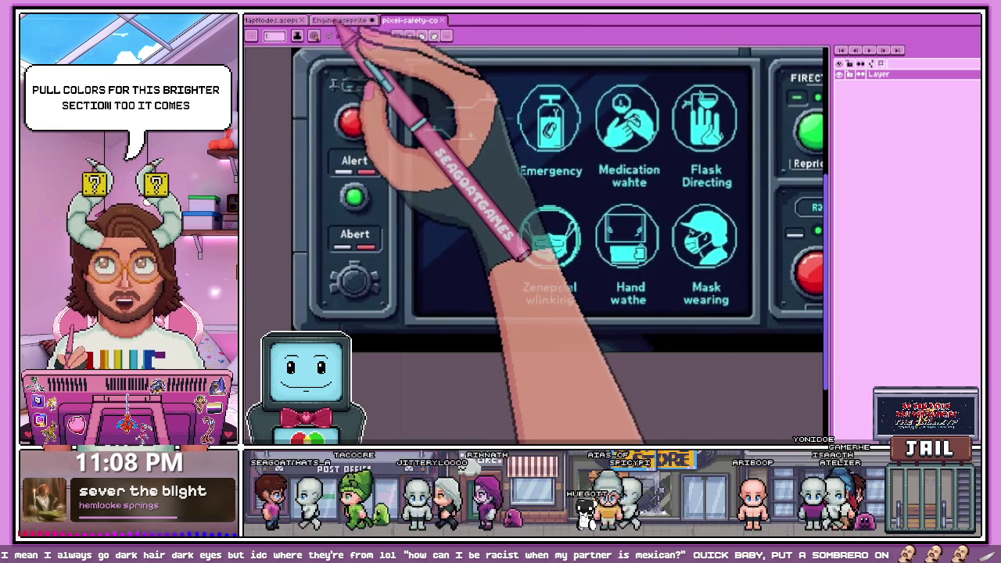
pyautogui.click(348, 20)
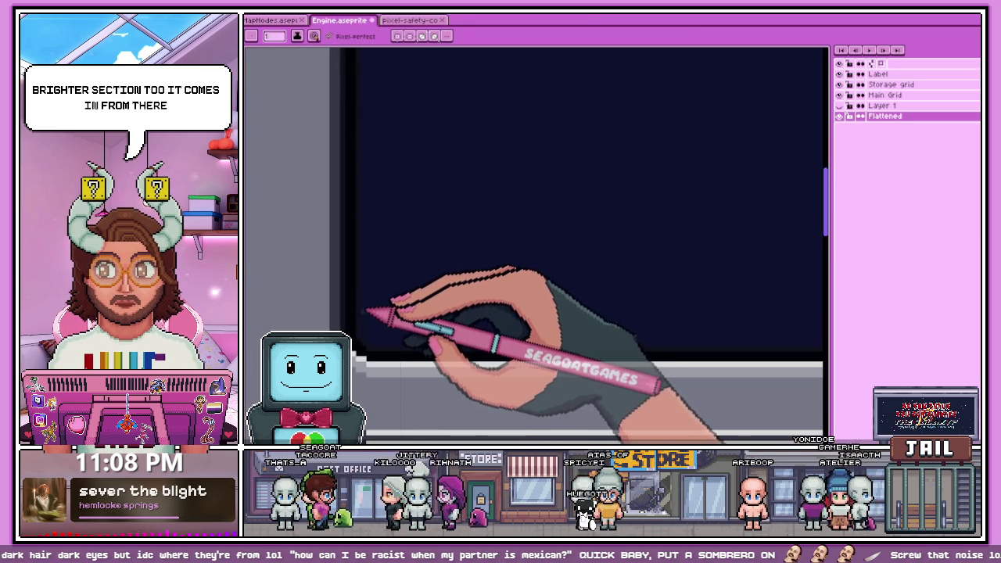
pyautogui.scroll(-1, 391, 324)
pyautogui.scroll(-1, 415, 284)
# Pencil a faint dotted diagonal line of lighter blue pixels across the navy screen panel
pyautogui.scroll(-1, 446, 250)
pyautogui.scroll(3, 447, 254)
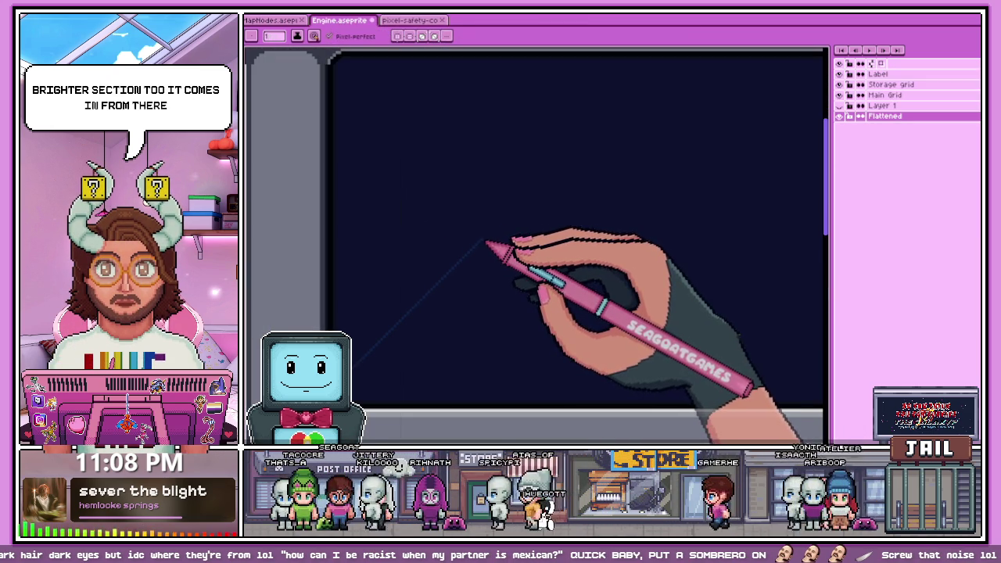
pyautogui.scroll(1, 493, 243)
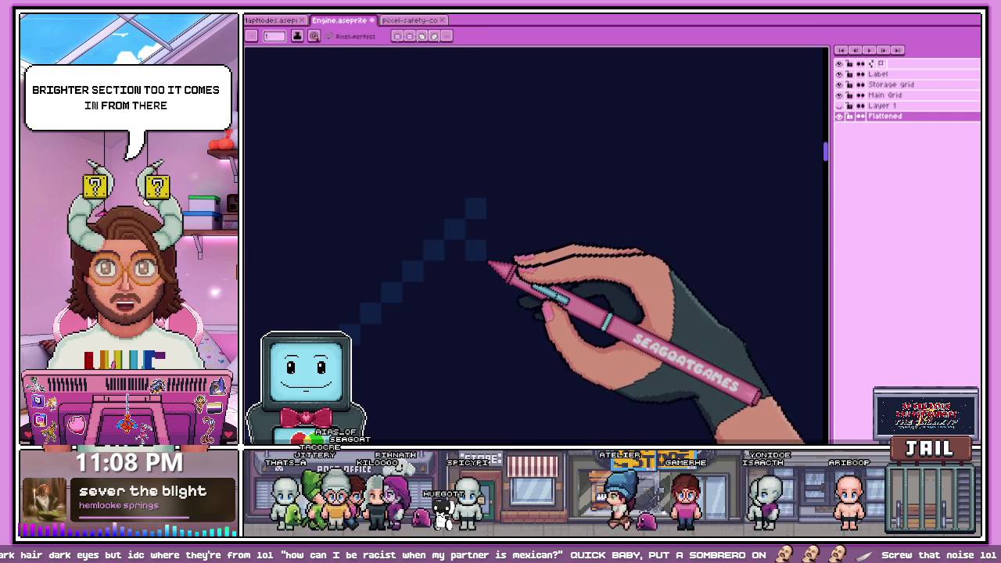
pyautogui.scroll(-1, 489, 263)
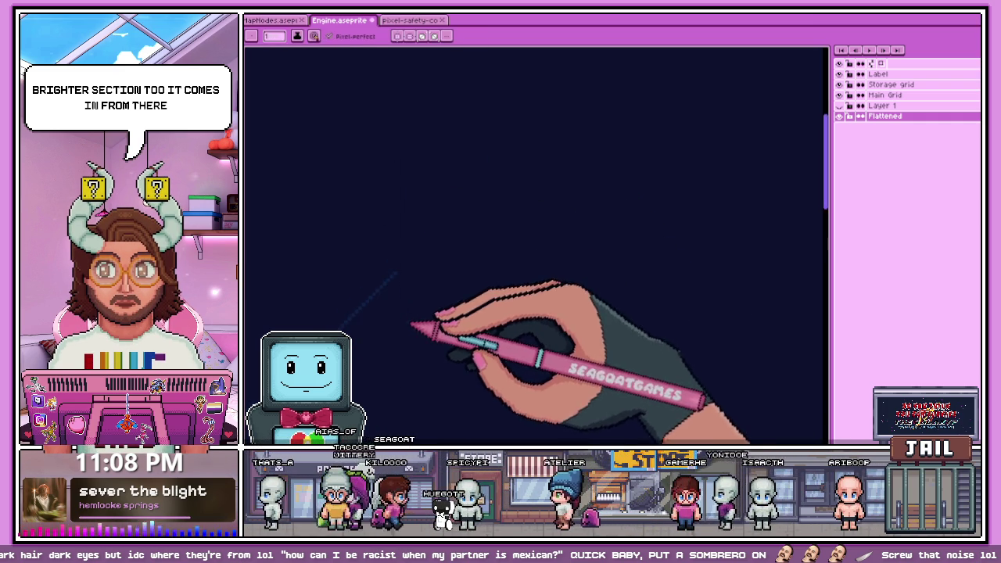
pyautogui.scroll(-1, 438, 254)
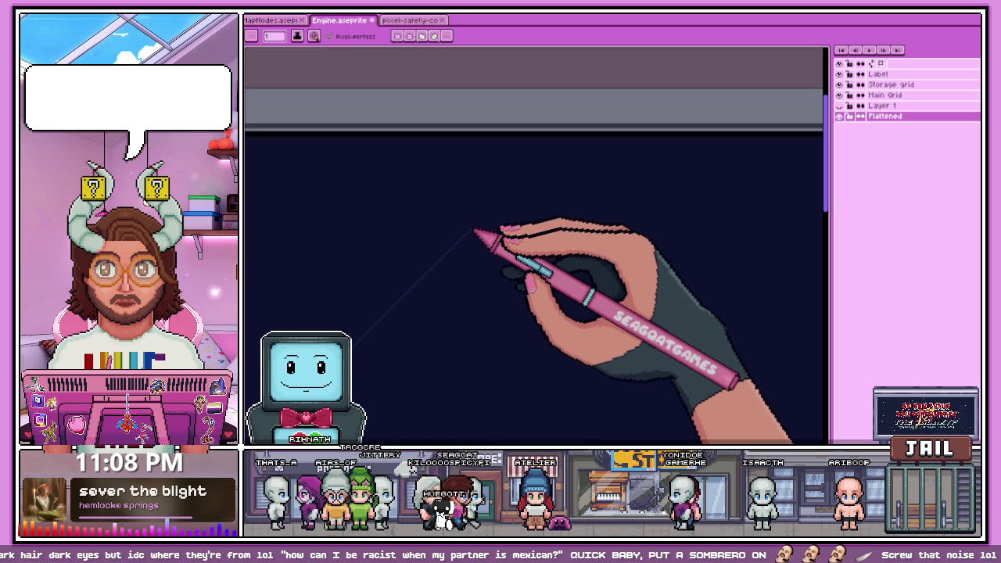
pyautogui.scroll(1, 477, 231)
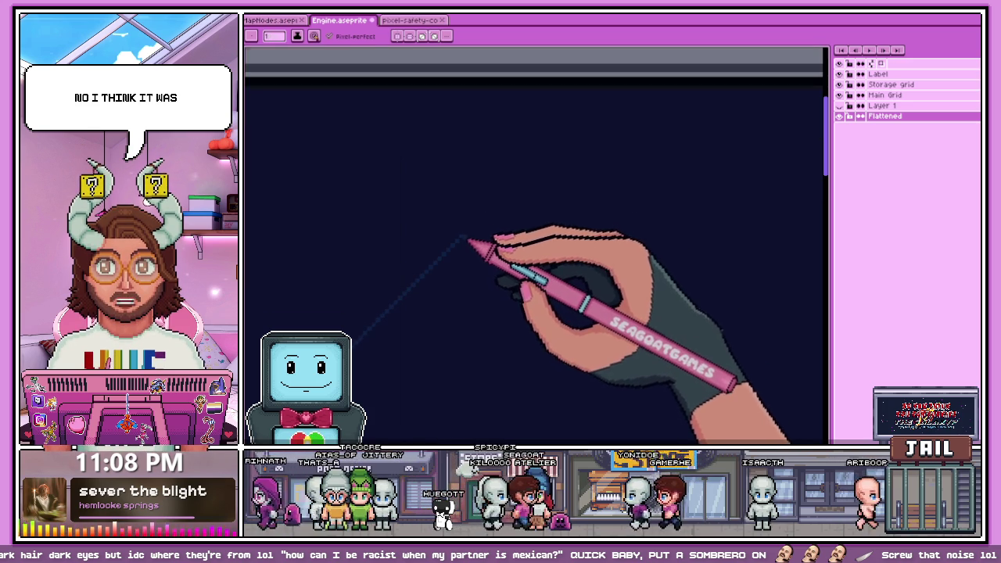
pyautogui.scroll(1, 470, 239)
pyautogui.scroll(1, 469, 250)
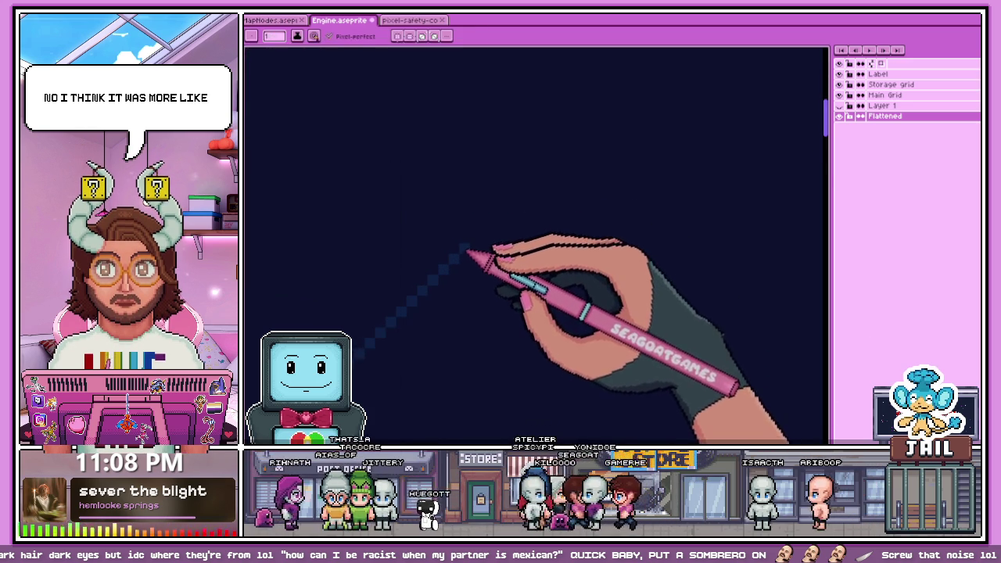
pyautogui.scroll(-2, 469, 244)
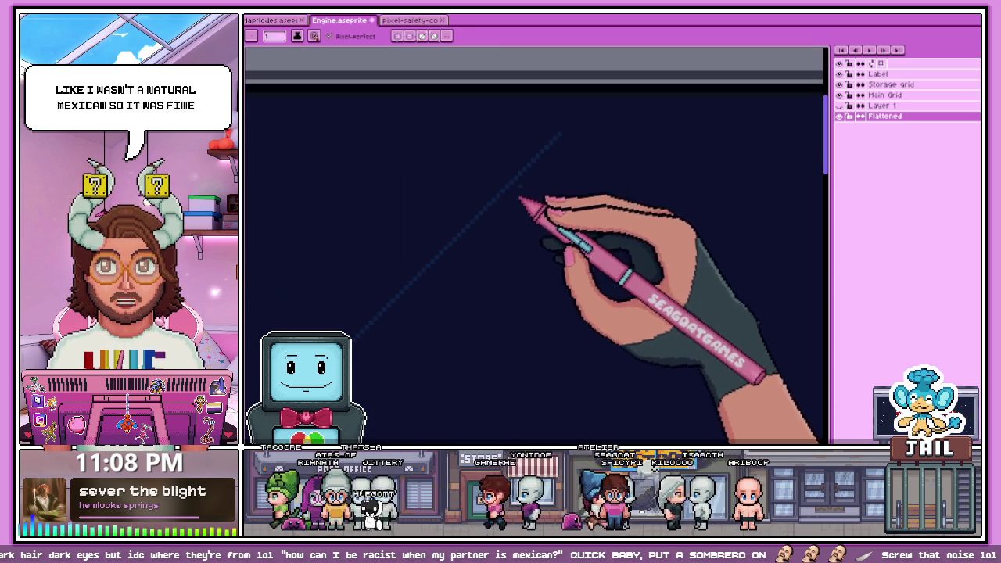
pyautogui.scroll(2, 485, 228)
pyautogui.scroll(-2, 487, 228)
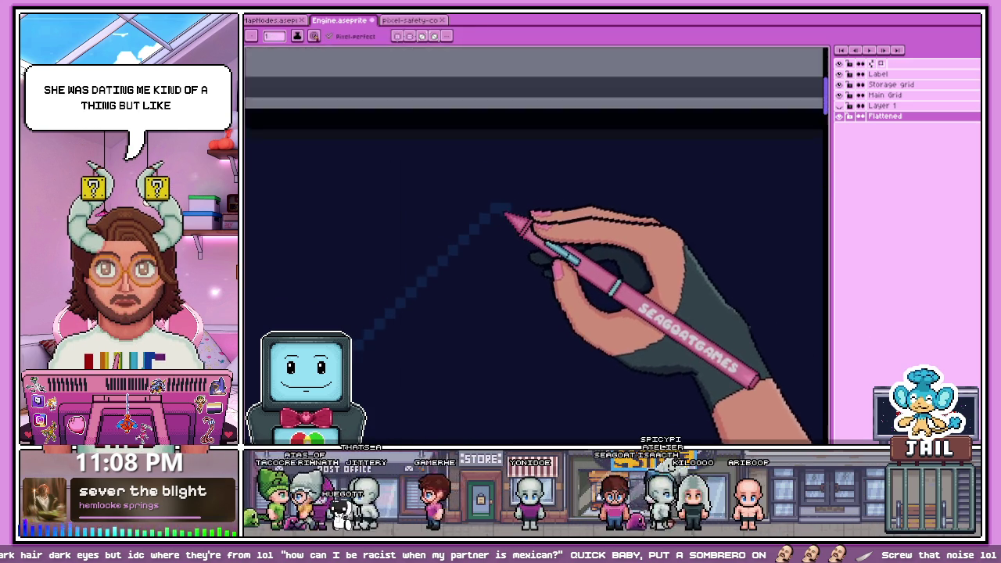
pyautogui.scroll(1, 554, 157)
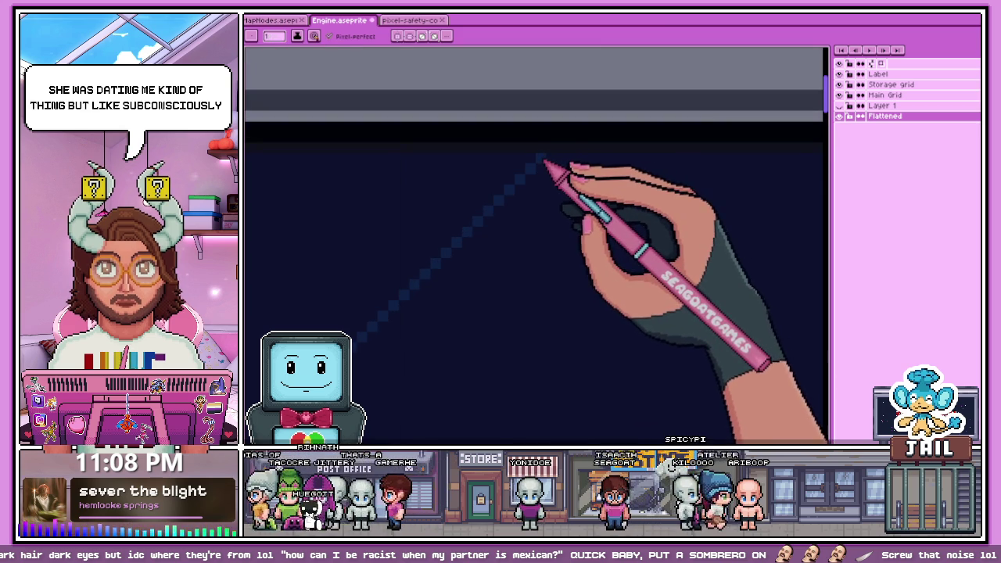
pyautogui.scroll(-2, 571, 166)
pyautogui.scroll(-2, 547, 188)
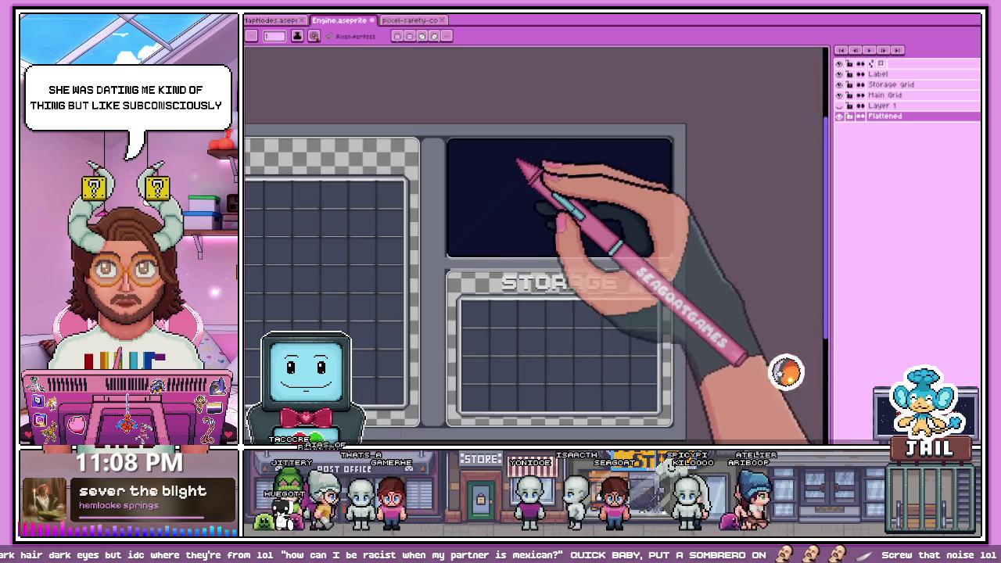
# Widen the diagonal reflection into a dithered band across the dark navy screen
pyautogui.scroll(3, 510, 171)
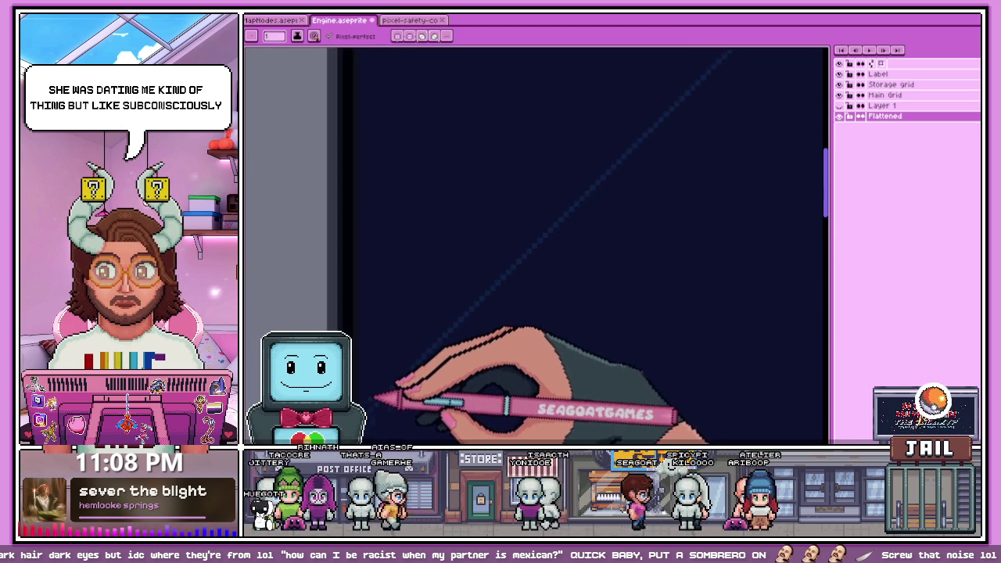
pyautogui.scroll(-2, 391, 372)
pyautogui.scroll(2, 469, 313)
pyautogui.scroll(1, 493, 281)
pyautogui.scroll(1, 500, 270)
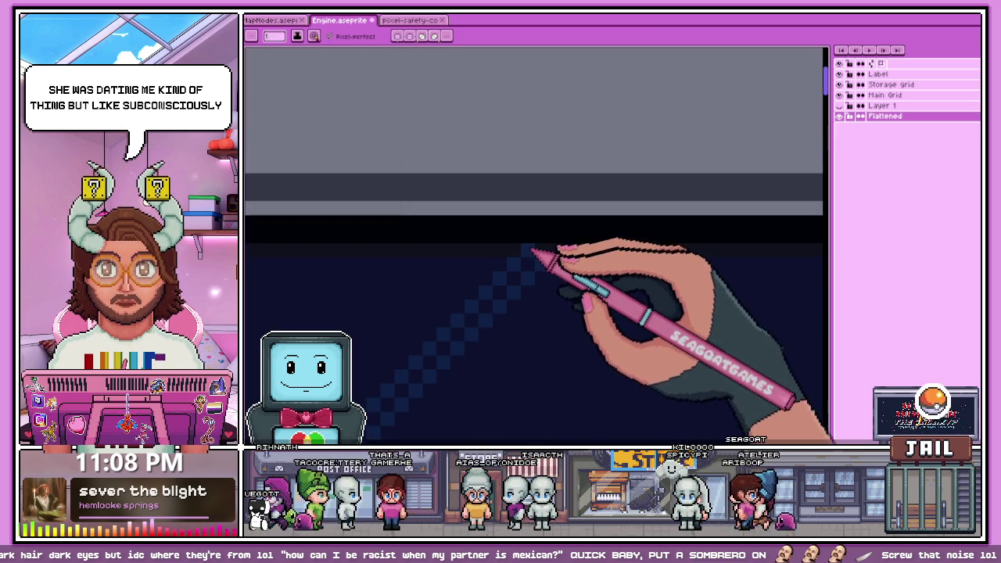
pyautogui.scroll(-2, 524, 244)
pyautogui.scroll(-2, 460, 227)
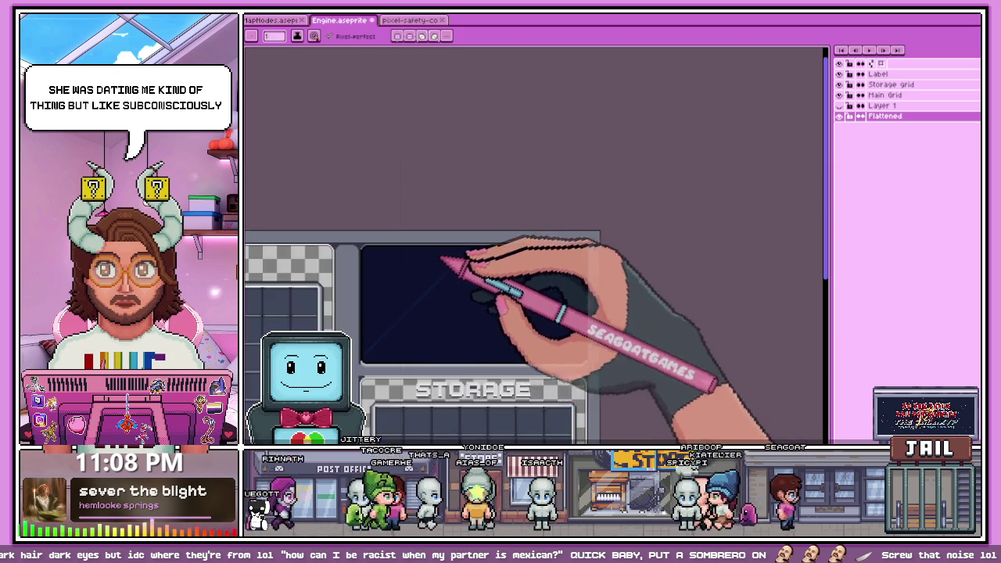
pyautogui.scroll(2, 458, 268)
pyautogui.scroll(-1, 384, 351)
pyautogui.scroll(2, 364, 391)
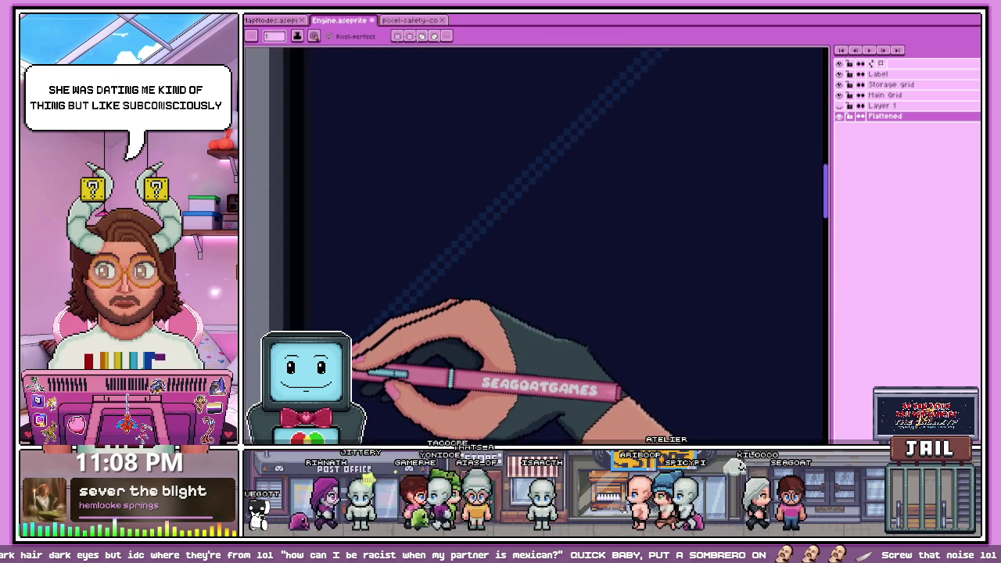
pyautogui.scroll(-3, 467, 303)
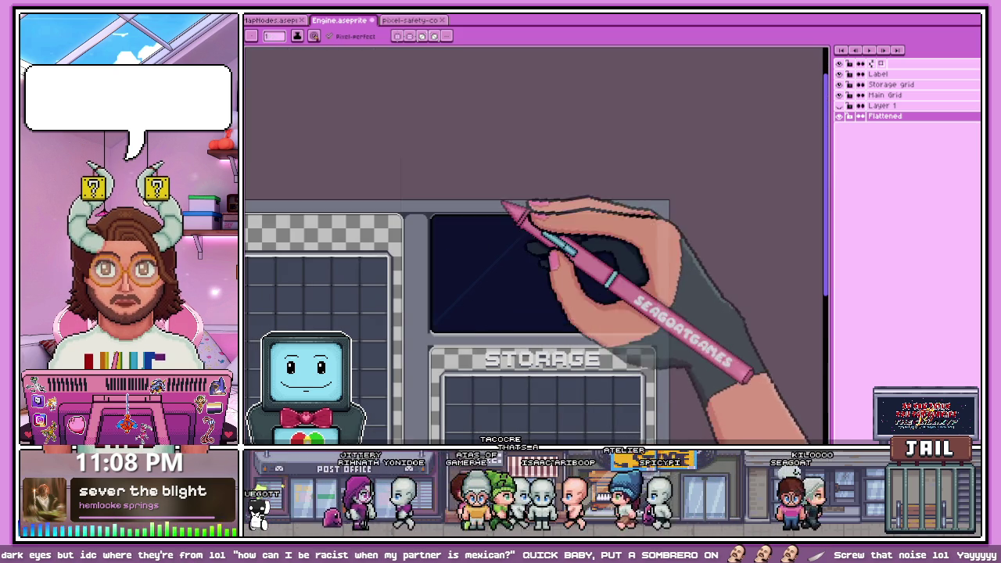
pyautogui.scroll(2, 563, 196)
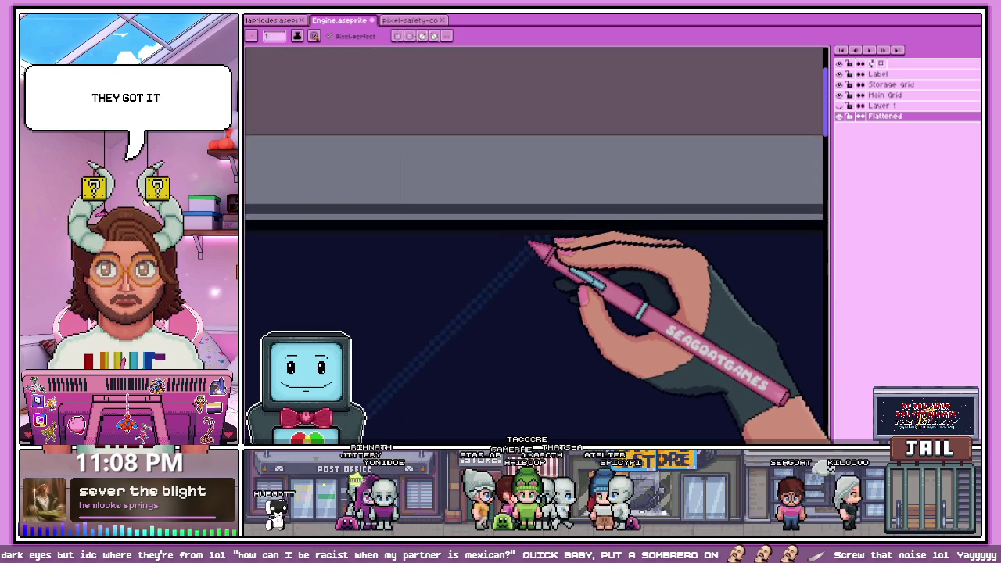
pyautogui.scroll(2, 532, 239)
pyautogui.scroll(-3, 532, 240)
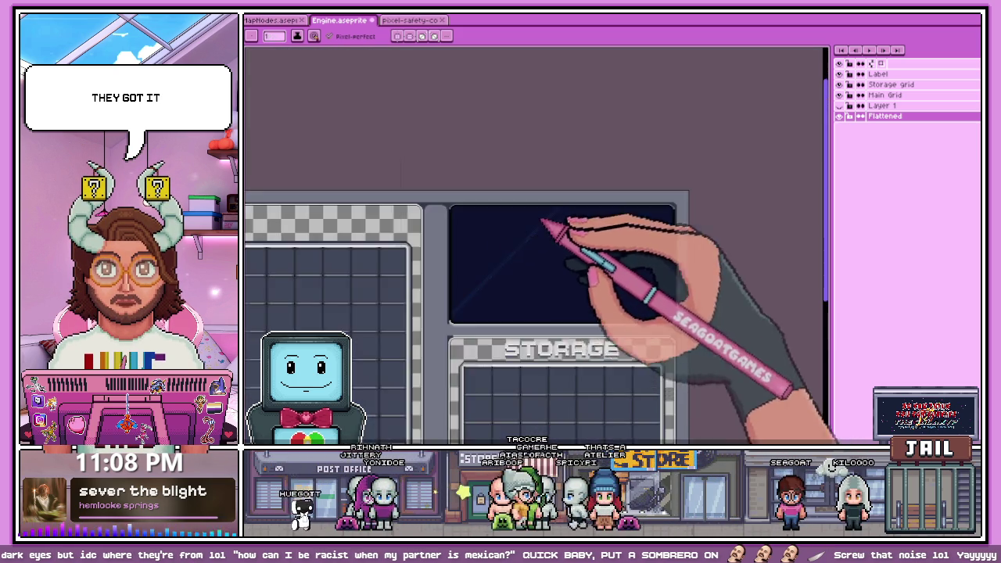
pyautogui.scroll(-1, 484, 265)
pyautogui.scroll(2, 468, 275)
pyautogui.scroll(1, 497, 339)
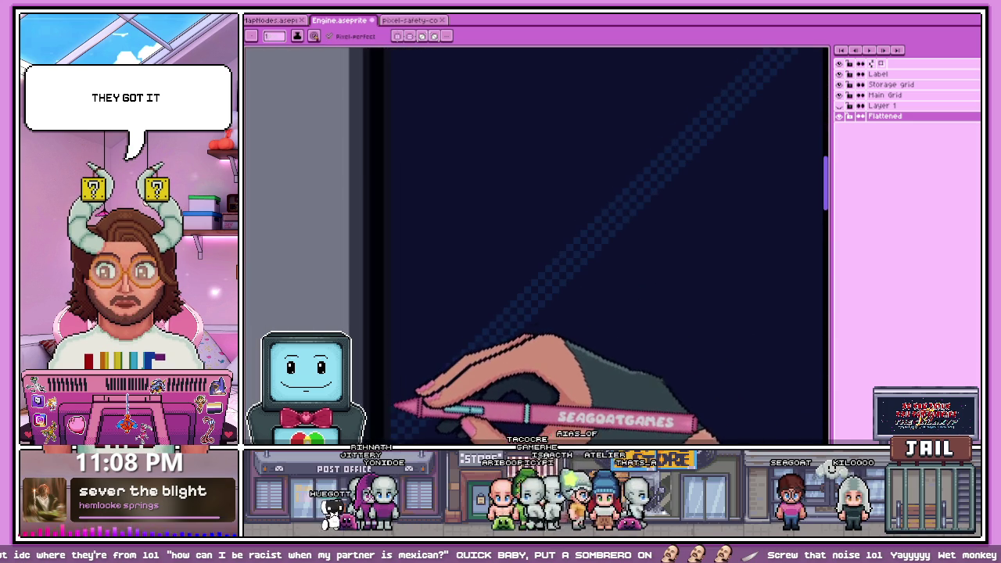
pyautogui.scroll(-1, 509, 290)
pyautogui.scroll(-2, 576, 234)
pyautogui.scroll(2, 514, 279)
pyautogui.scroll(1, 522, 255)
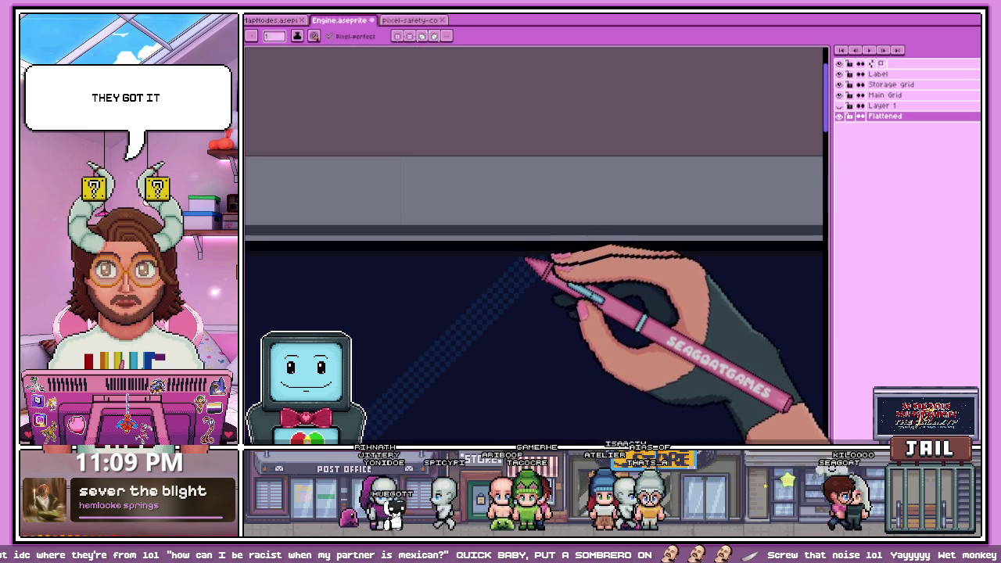
pyautogui.scroll(-1, 523, 235)
pyautogui.scroll(-1, 409, 290)
pyautogui.scroll(-1, 368, 313)
# Add a thinner parallel reflection line beside the dithered band
pyautogui.scroll(1, 534, 307)
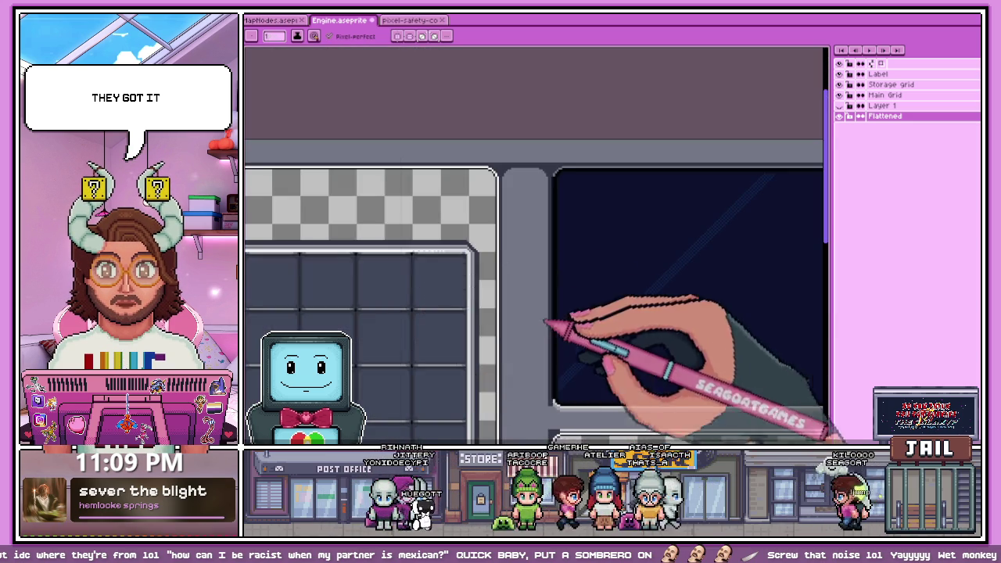
pyautogui.scroll(1, 563, 352)
pyautogui.scroll(-1, 537, 331)
pyautogui.scroll(1, 503, 328)
pyautogui.scroll(1, 506, 317)
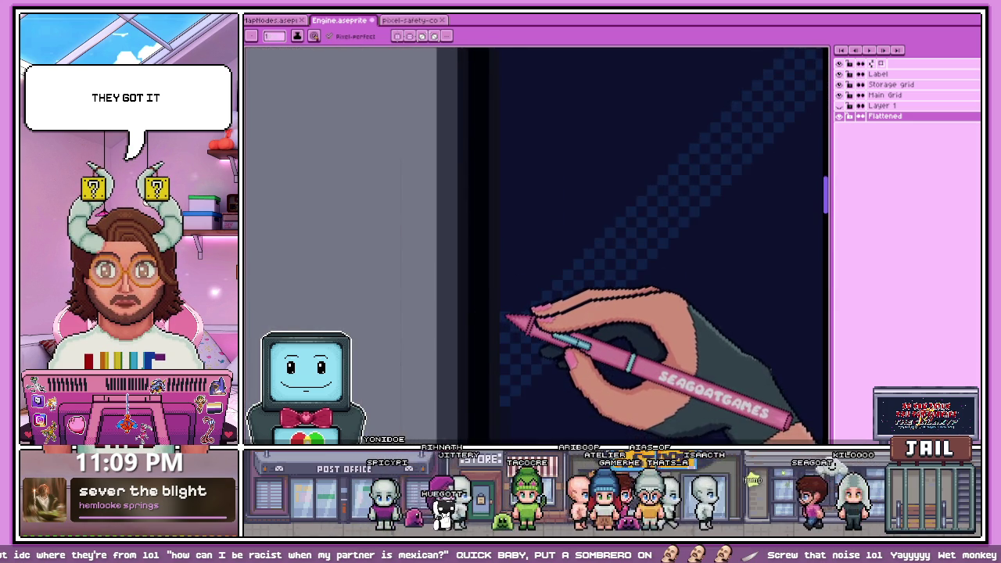
pyautogui.scroll(-1, 458, 331)
pyautogui.scroll(-1, 519, 287)
pyautogui.scroll(1, 547, 252)
pyautogui.scroll(2, 558, 249)
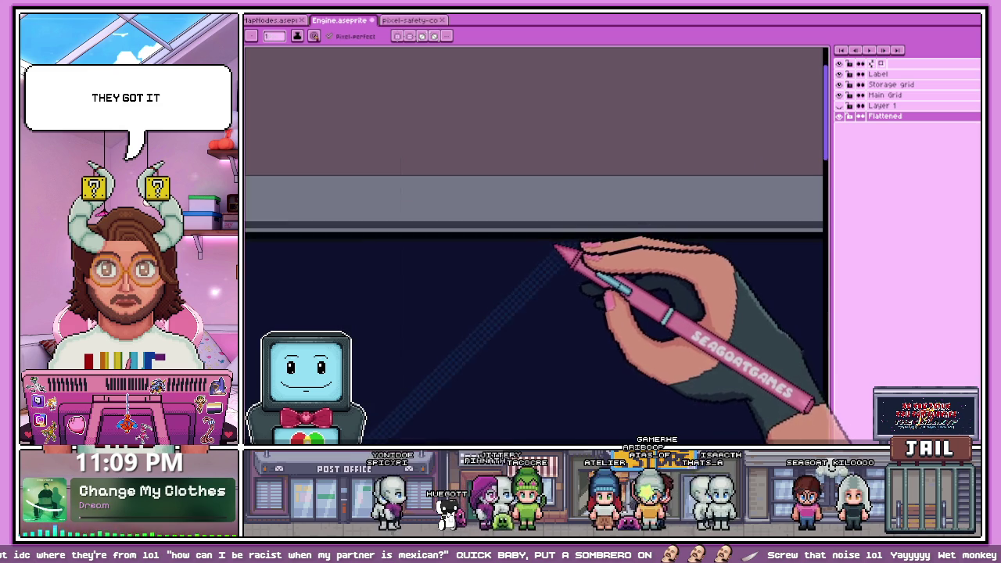
pyautogui.scroll(1, 557, 249)
pyautogui.scroll(1, 563, 248)
pyautogui.scroll(-1, 567, 248)
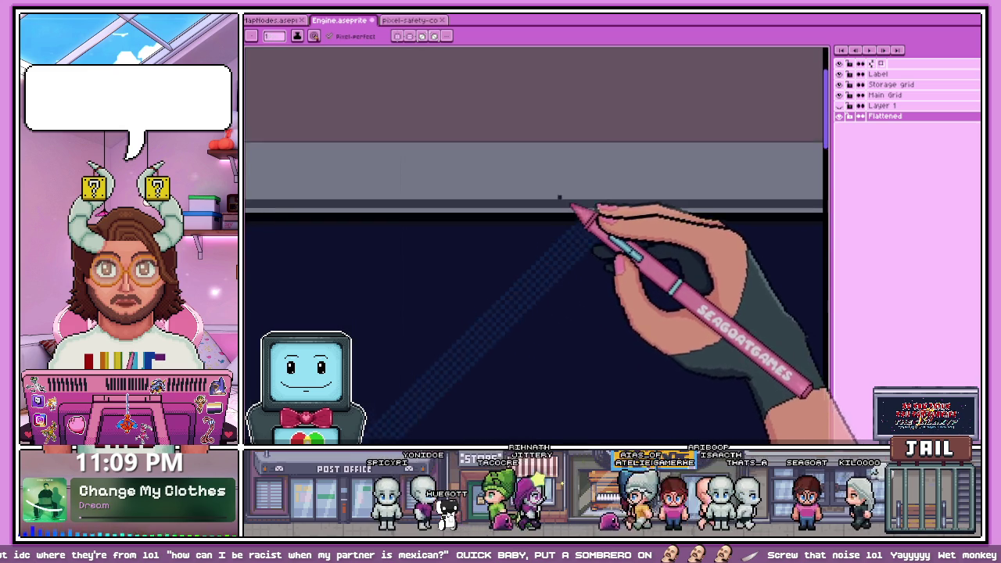
pyautogui.scroll(-1, 577, 212)
pyautogui.scroll(1, 514, 242)
pyautogui.scroll(1, 436, 331)
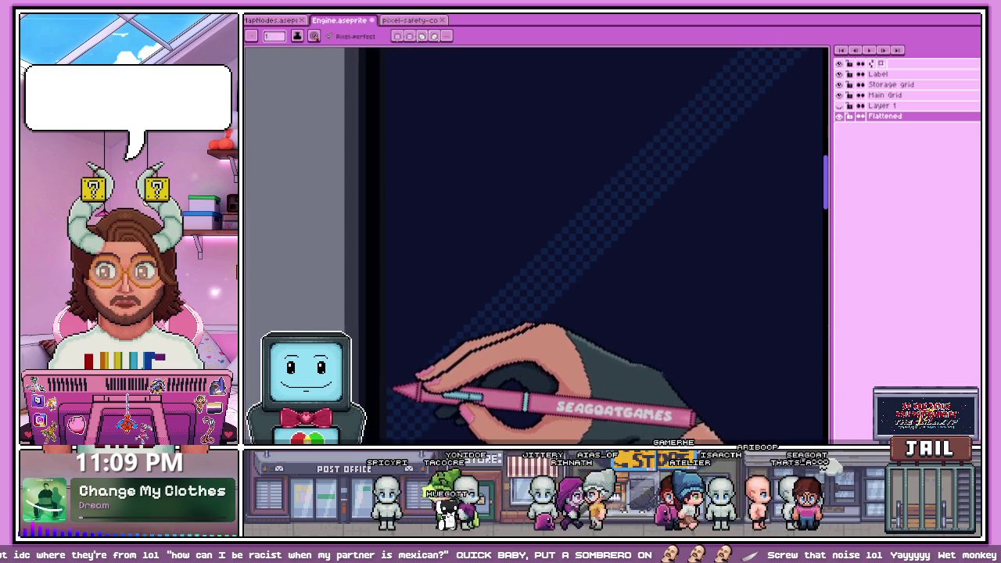
pyautogui.scroll(-1, 474, 301)
pyautogui.scroll(-1, 525, 263)
pyautogui.scroll(1, 563, 224)
pyautogui.scroll(1, 571, 220)
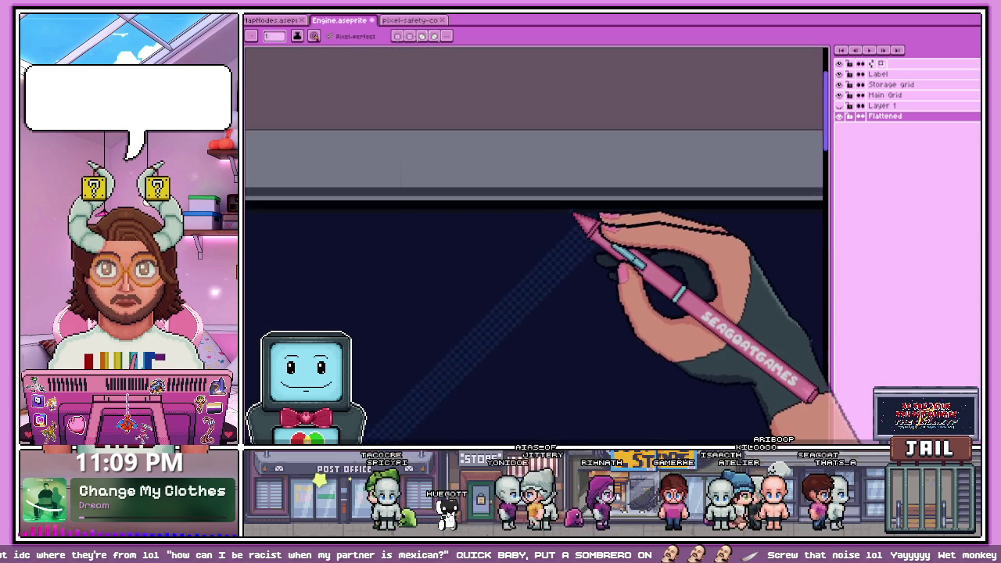
pyautogui.scroll(-1, 500, 226)
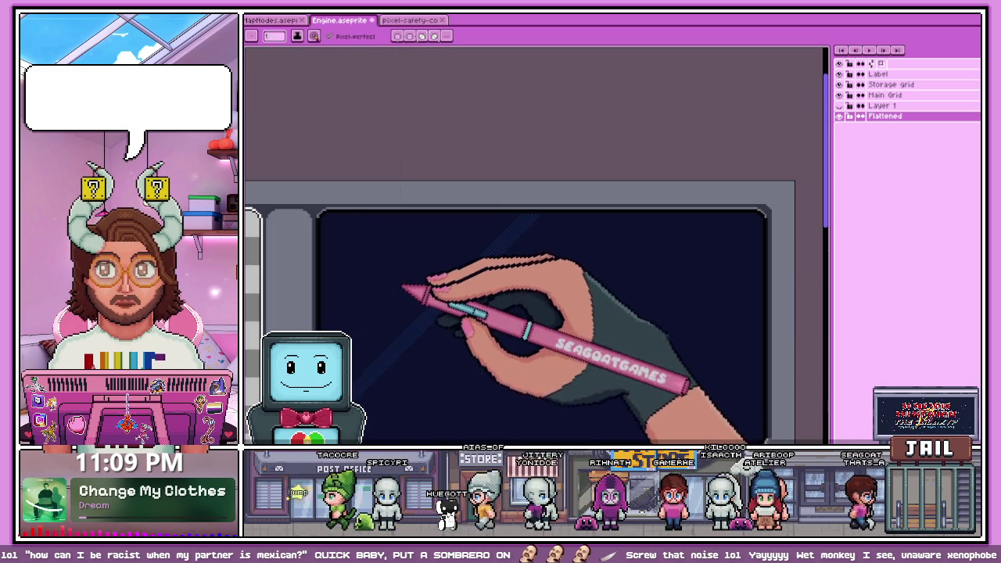
pyautogui.scroll(1, 356, 368)
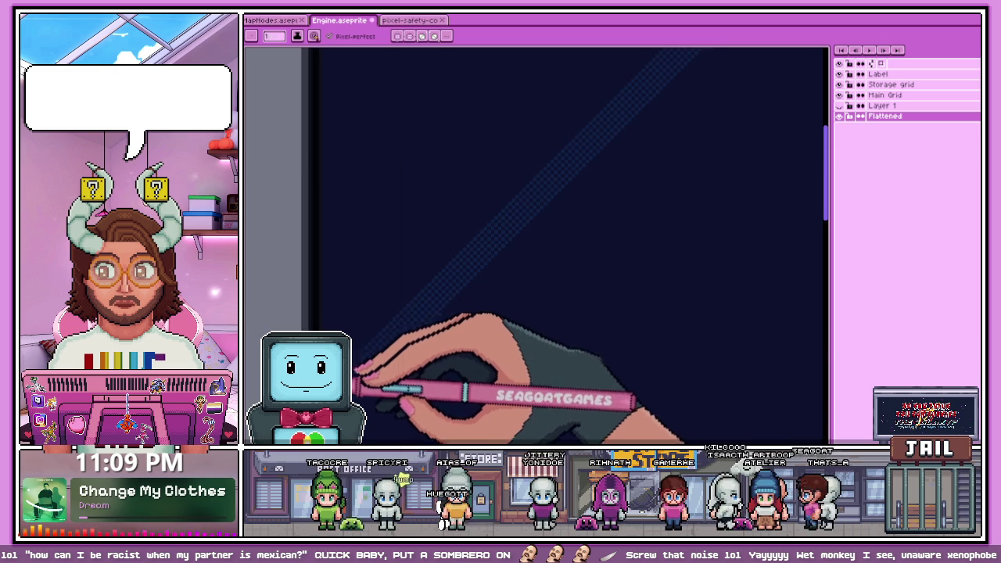
pyautogui.scroll(-1, 414, 336)
pyautogui.scroll(-1, 514, 196)
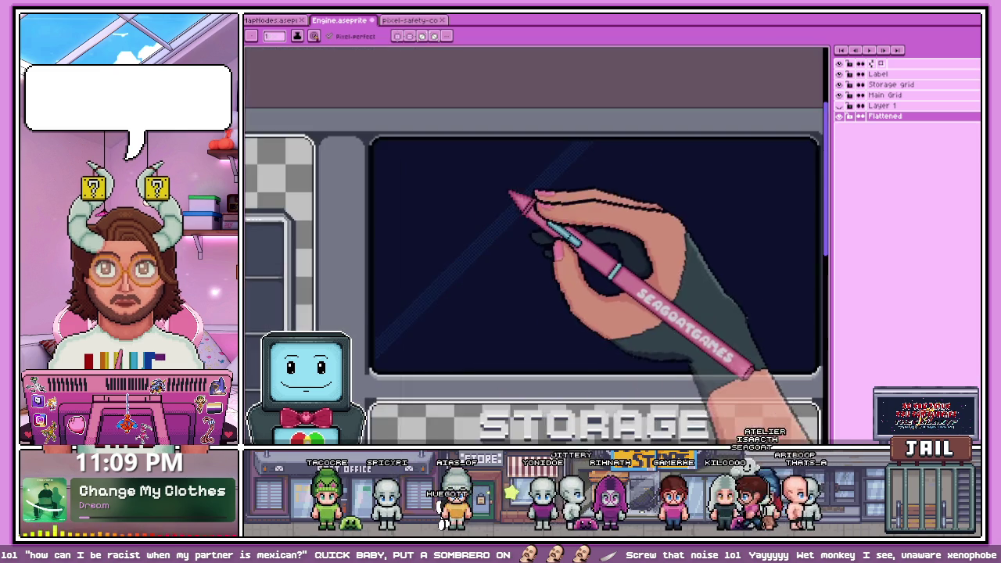
pyautogui.scroll(1, 599, 138)
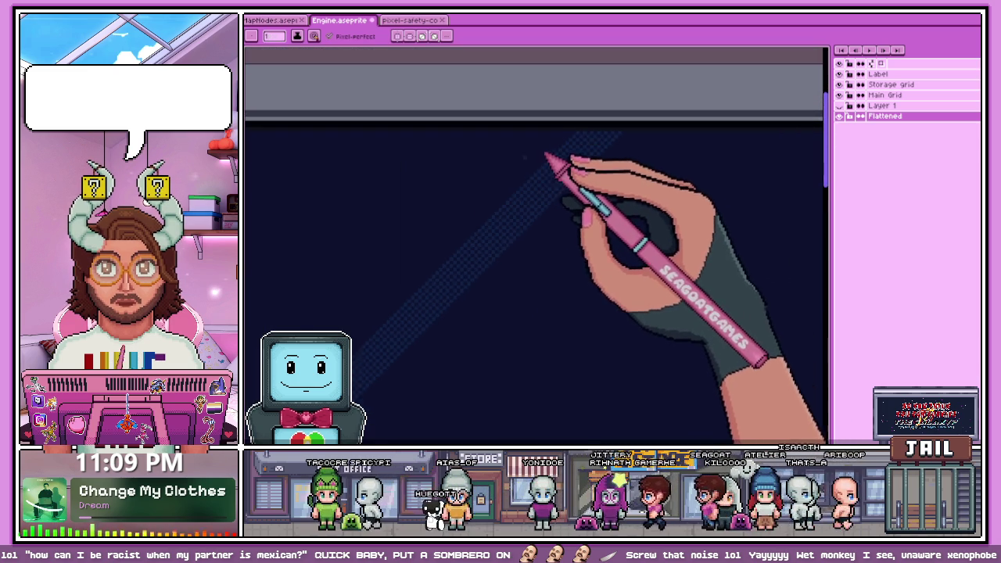
pyautogui.scroll(-1, 576, 161)
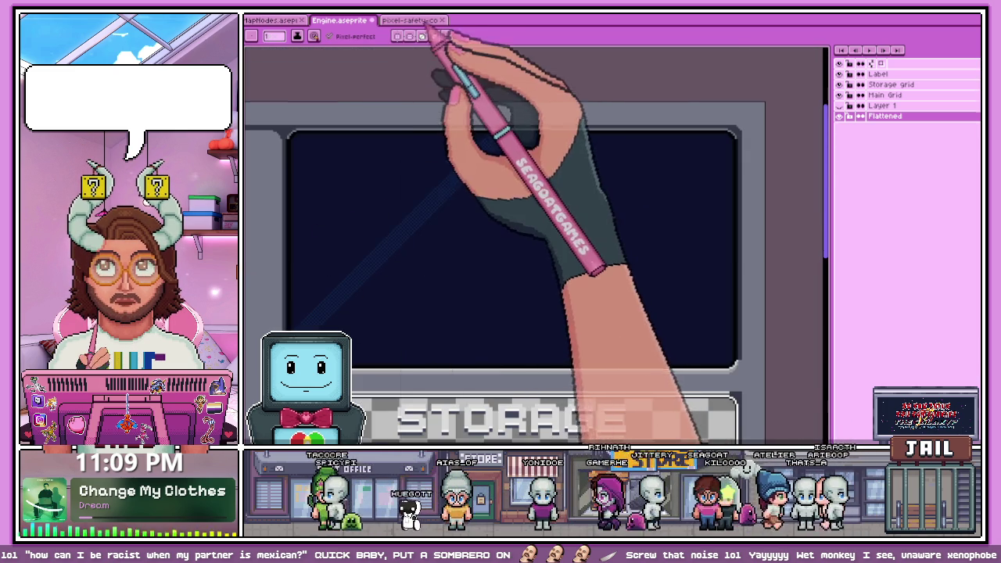
# Check the pixel safety panel reference, then return to Engine.aseprite zoomed on the glass screen
pyautogui.click(410, 19)
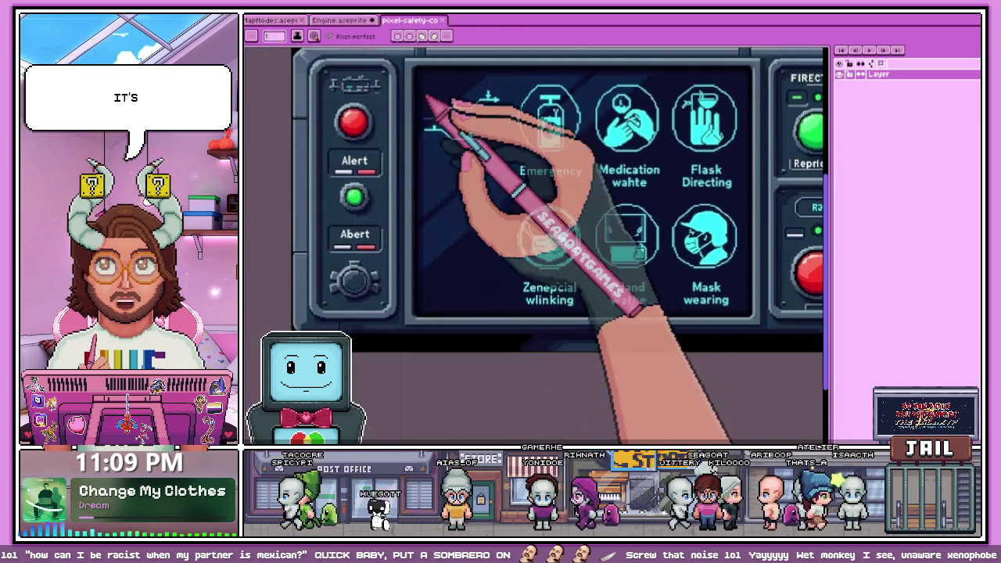
pyautogui.click(340, 20)
pyautogui.scroll(1, 329, 322)
pyautogui.scroll(1, 322, 324)
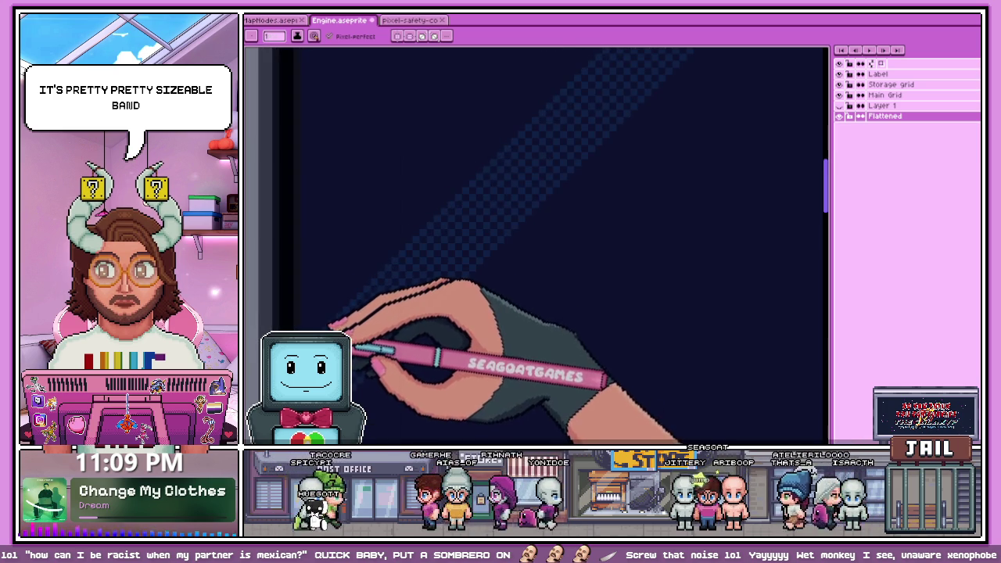
pyautogui.scroll(3, 402, 331)
pyautogui.scroll(2, 481, 208)
pyautogui.scroll(-1, 485, 283)
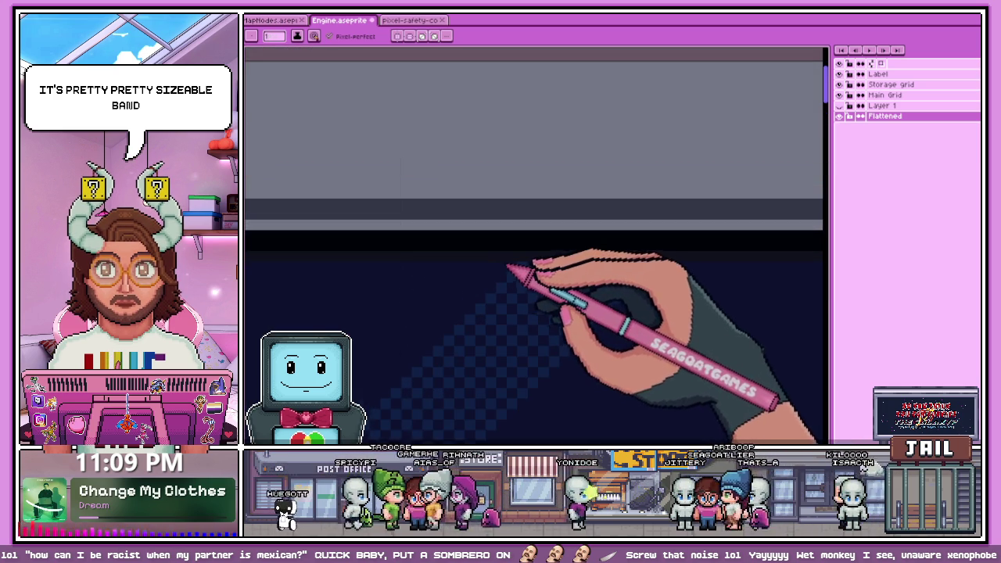
pyautogui.scroll(-1, 507, 269)
pyautogui.scroll(-1, 505, 183)
pyautogui.scroll(-2, 431, 217)
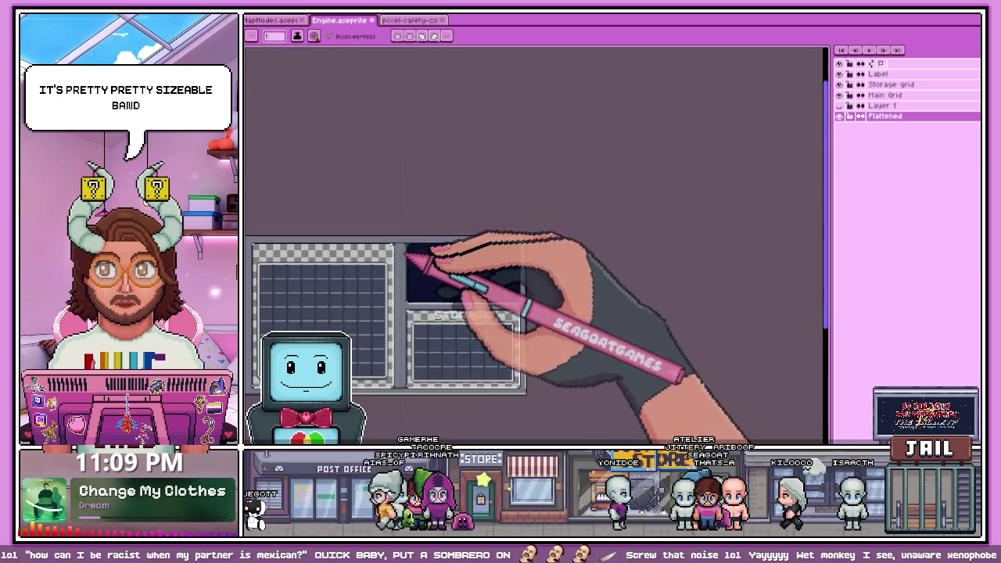
pyautogui.scroll(2, 508, 270)
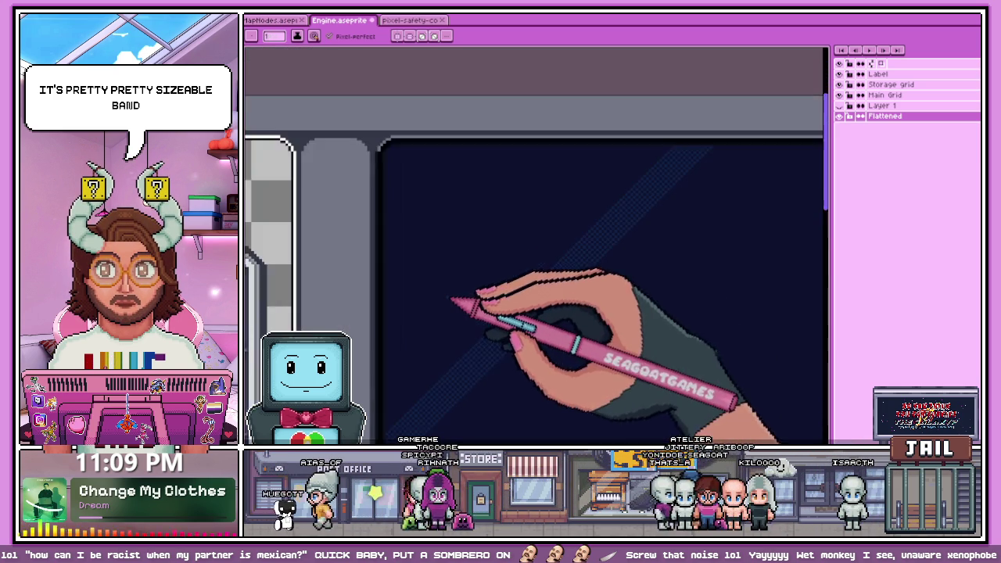
pyautogui.scroll(1, 458, 302)
pyautogui.scroll(-1, 402, 351)
pyautogui.scroll(1, 409, 302)
pyautogui.scroll(1, 401, 403)
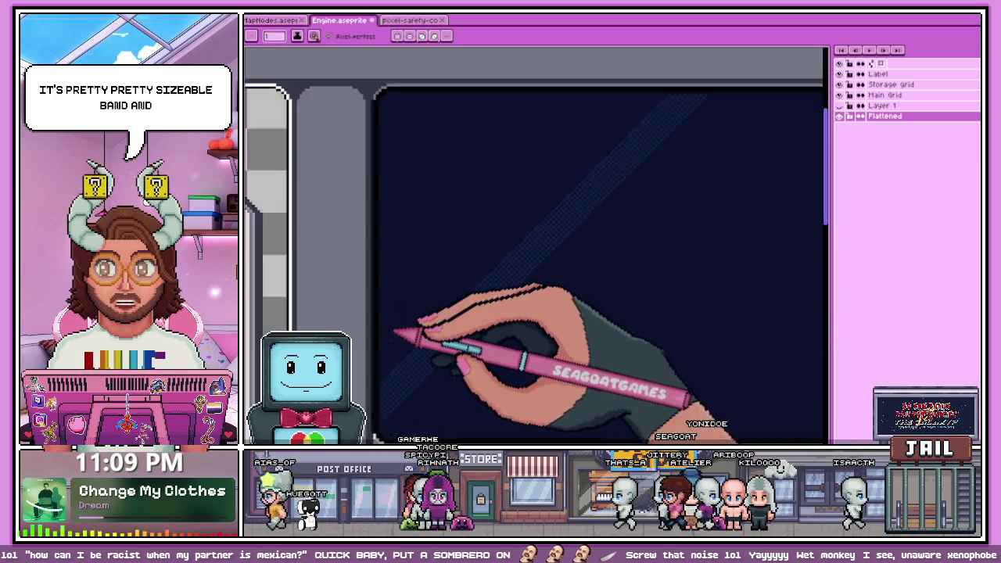
pyautogui.scroll(1, 402, 330)
pyautogui.scroll(-1, 391, 275)
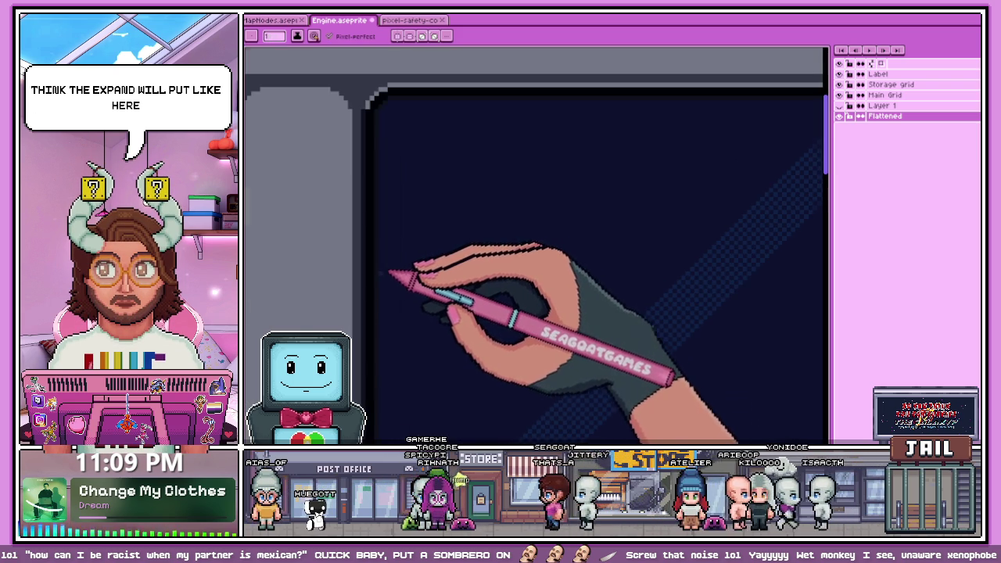
pyautogui.scroll(1, 387, 274)
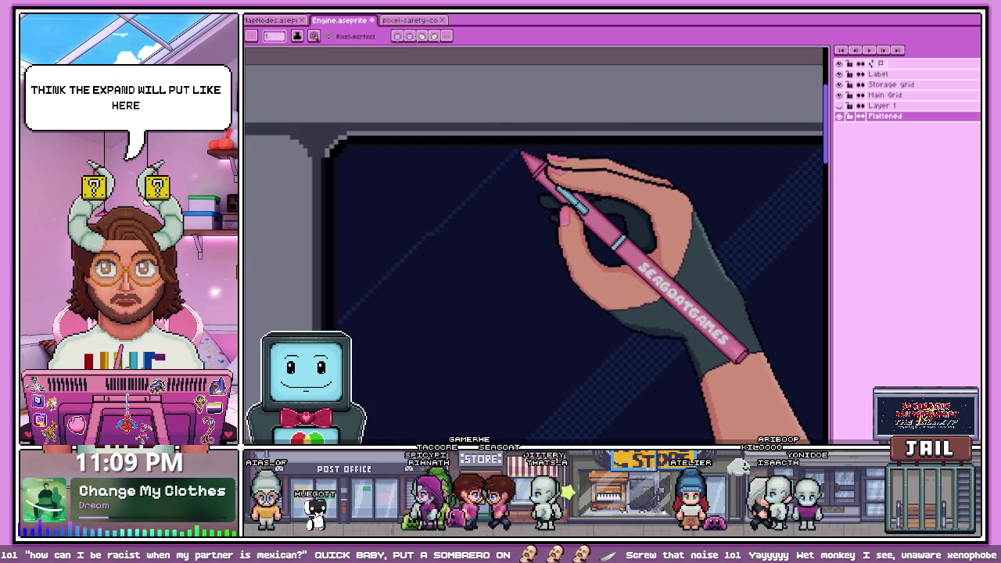
# Extend the dithered reflection band up to the top edge of the dark glass panel
pyautogui.hscroll(-1, 492, 164)
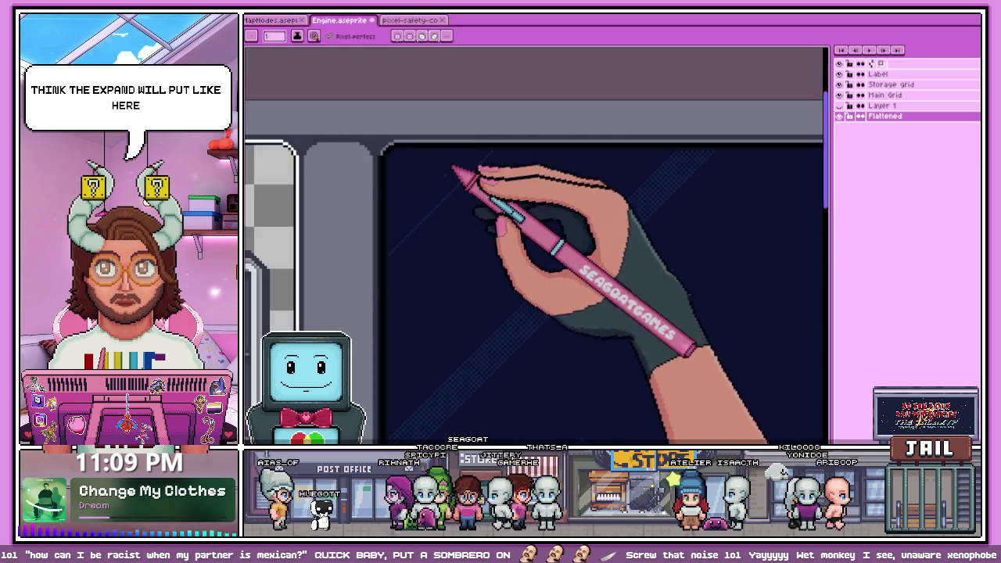
pyautogui.scroll(-1, 438, 219)
pyautogui.scroll(1, 391, 295)
pyautogui.scroll(1, 383, 293)
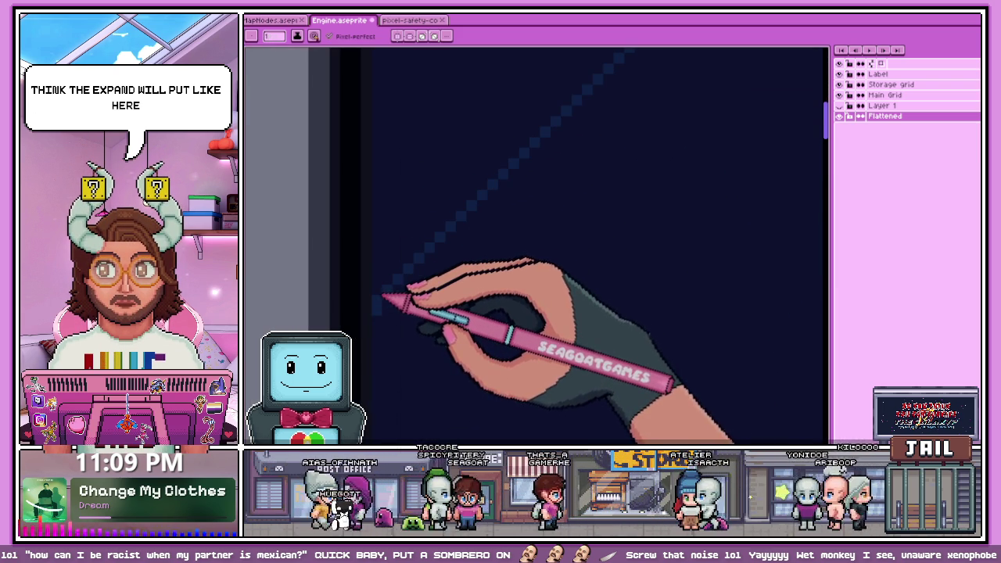
pyautogui.scroll(-1, 536, 190)
pyautogui.scroll(1, 561, 150)
pyautogui.scroll(1, 437, 293)
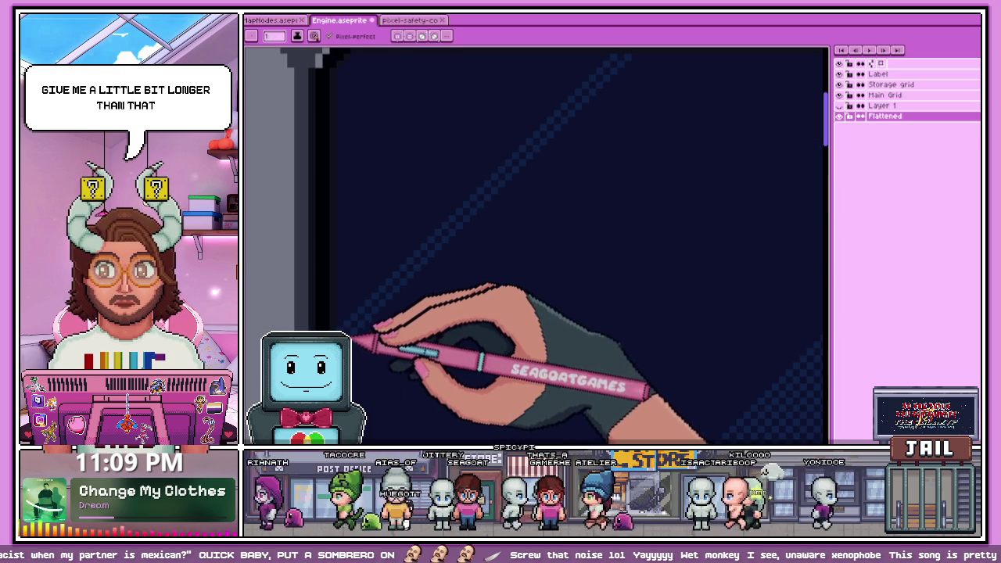
pyautogui.scroll(-1, 473, 291)
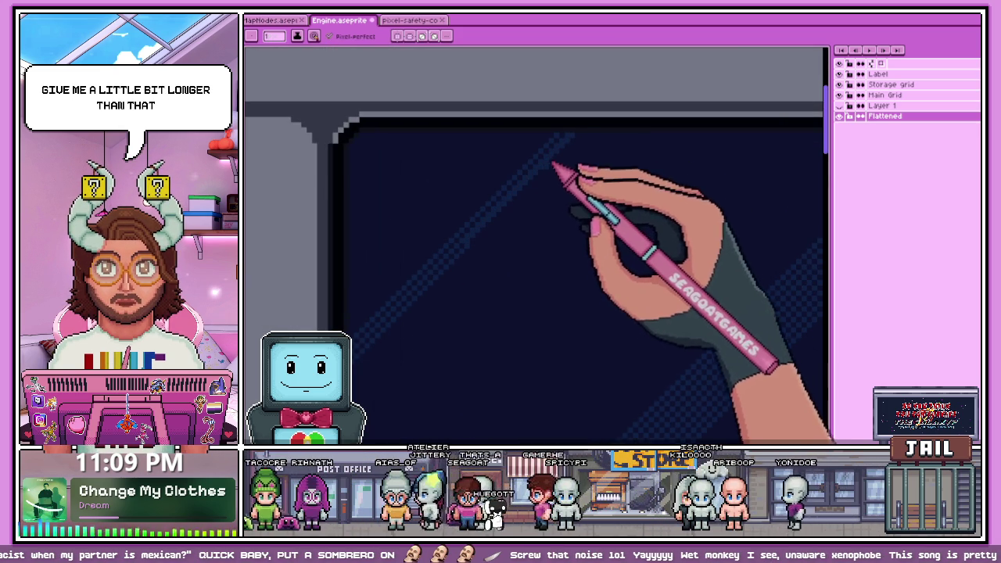
pyautogui.scroll(1, 495, 221)
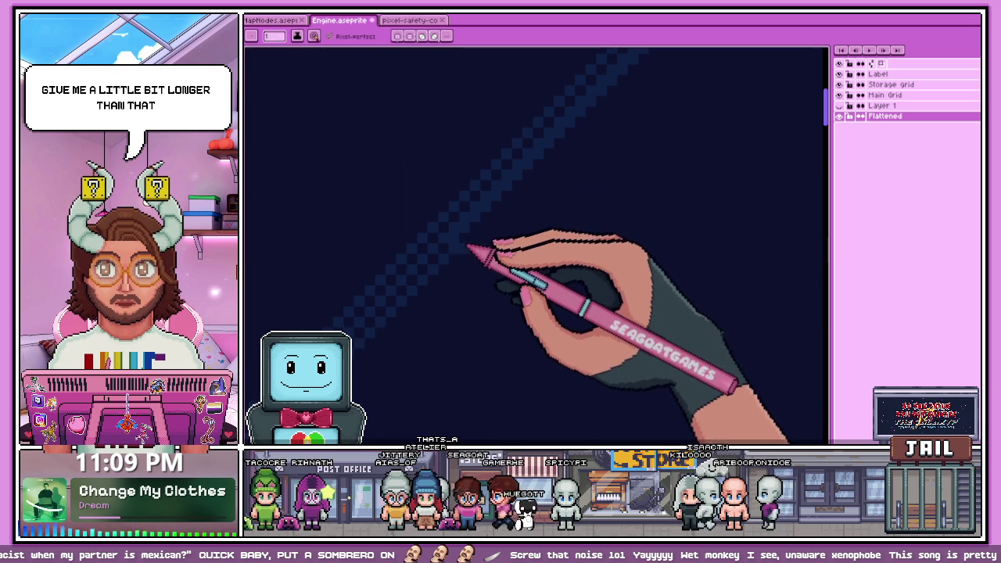
pyautogui.scroll(-1, 547, 161)
pyautogui.scroll(1, 485, 227)
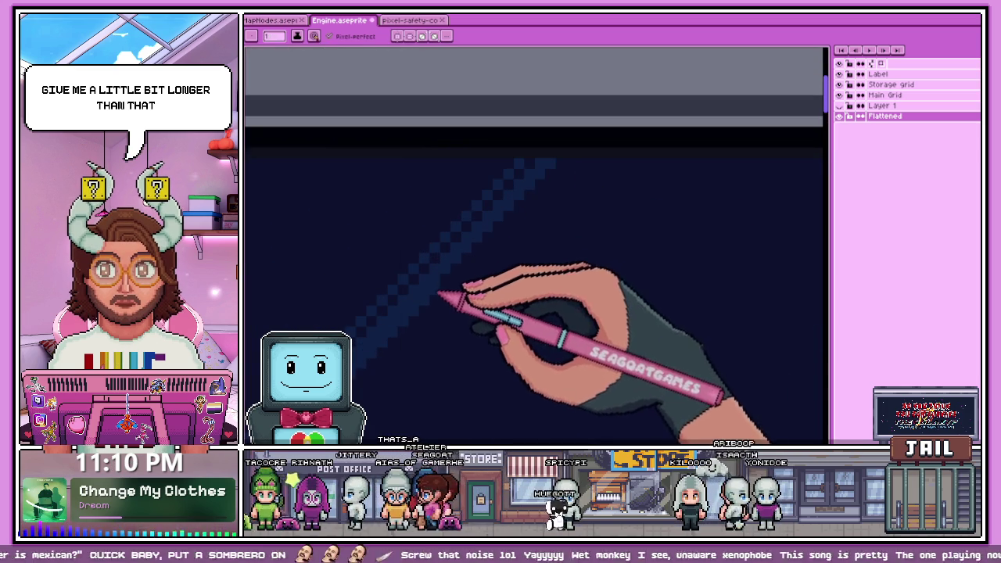
pyautogui.scroll(-1, 413, 206)
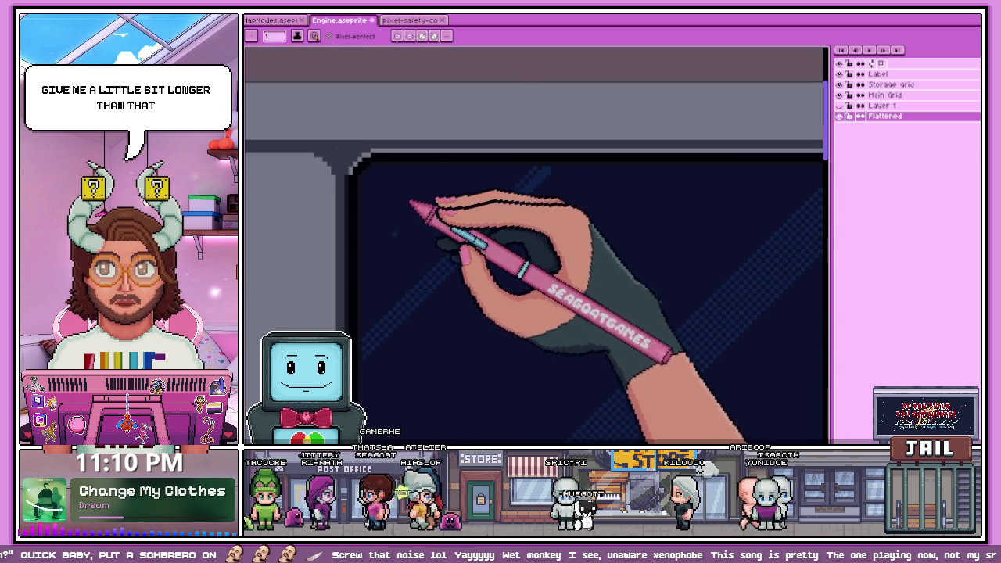
pyautogui.scroll(1, 397, 330)
pyautogui.scroll(-1, 416, 230)
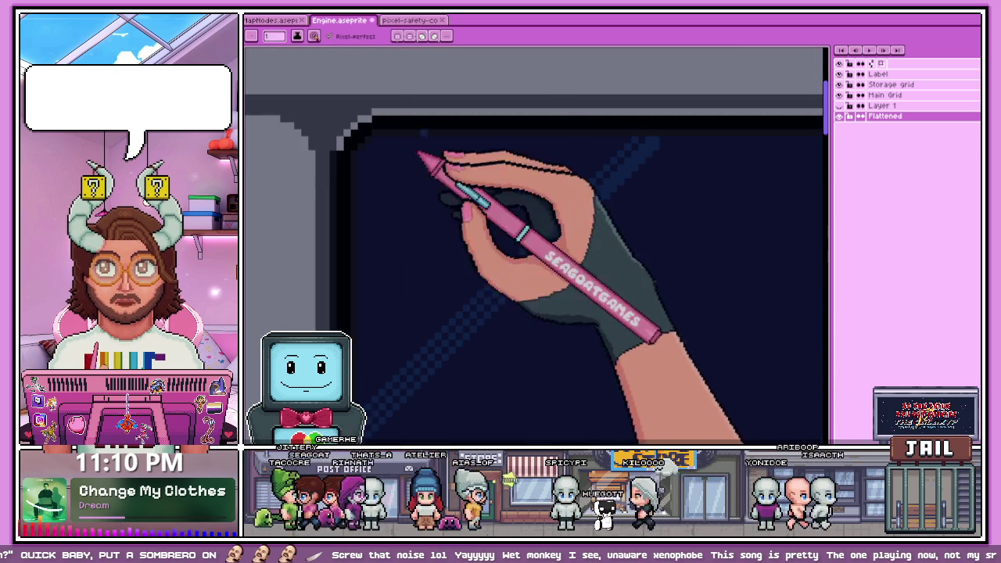
# Compare with the pixel safety panel reference again and return to the Engine sprite's glass screen
pyautogui.click(409, 20)
pyautogui.click(341, 20)
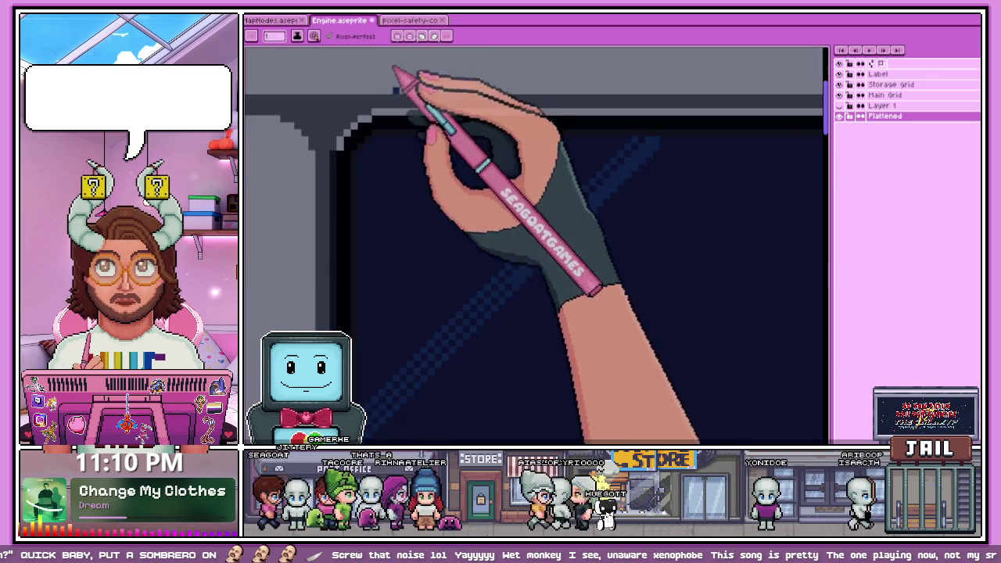
pyautogui.scroll(-1, 397, 78)
pyautogui.scroll(1, 411, 206)
pyautogui.scroll(1, 413, 273)
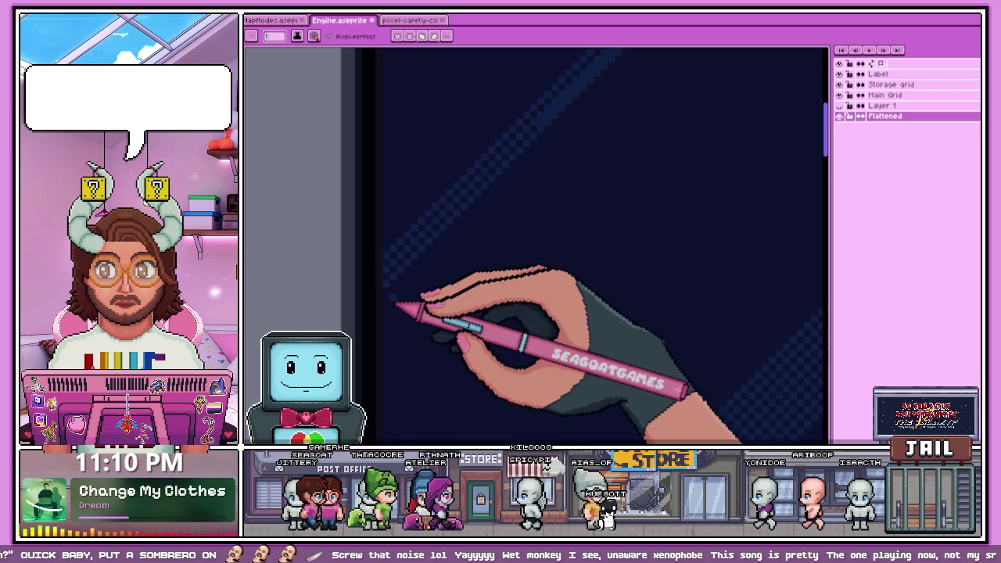
pyautogui.scroll(-1, 413, 273)
pyautogui.scroll(1, 413, 273)
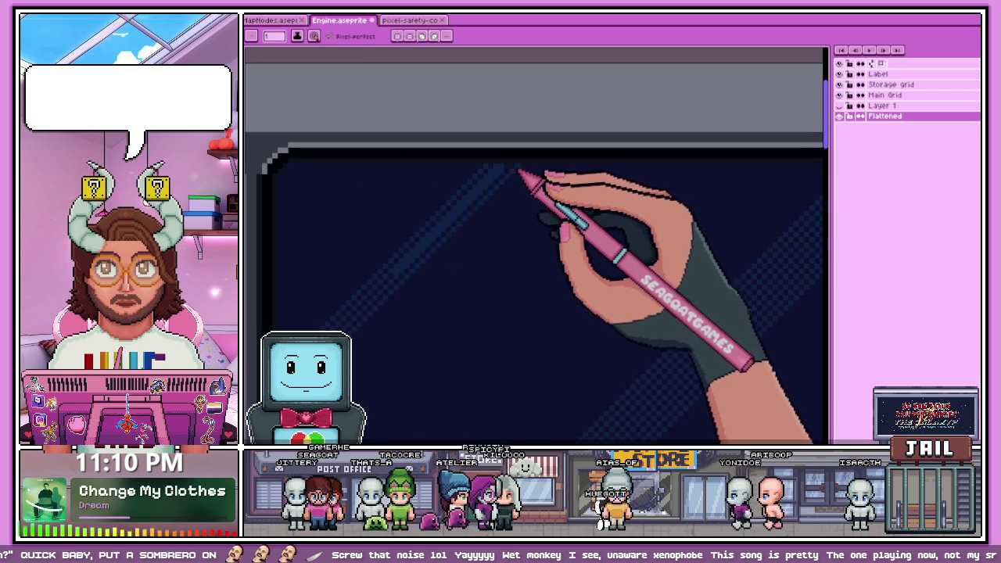
pyautogui.scroll(1, 413, 273)
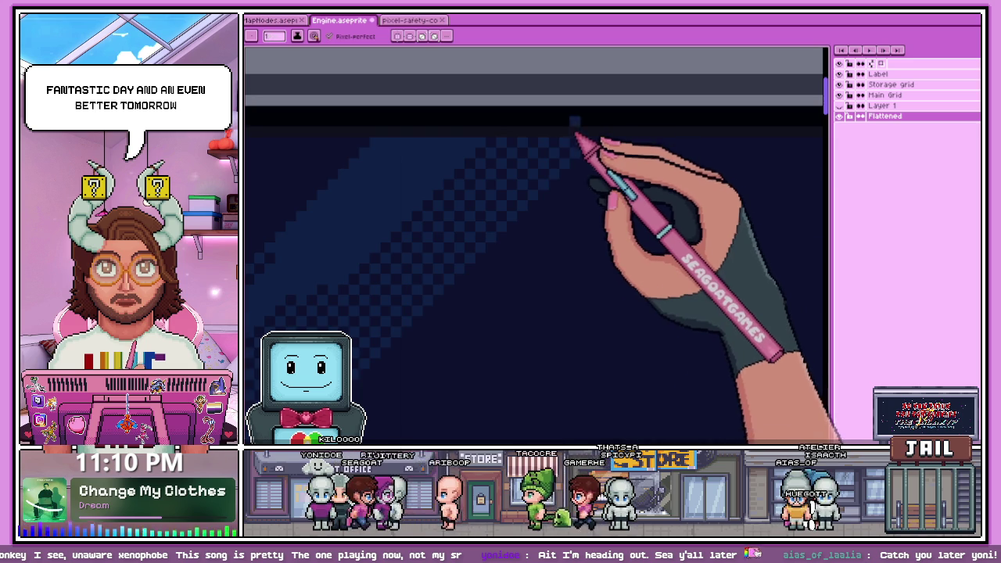
pyautogui.scroll(-3, 374, 339)
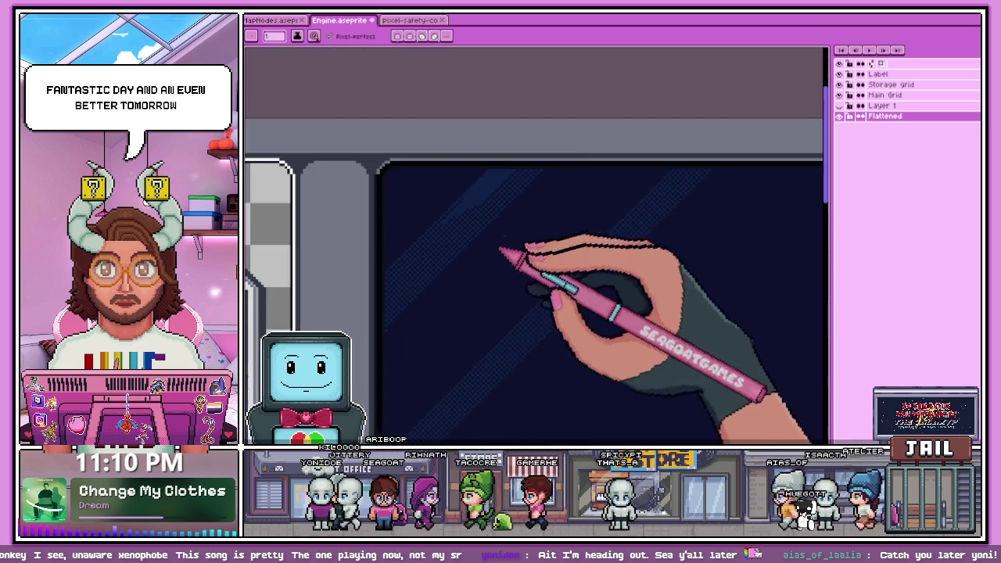
pyautogui.scroll(3, 534, 185)
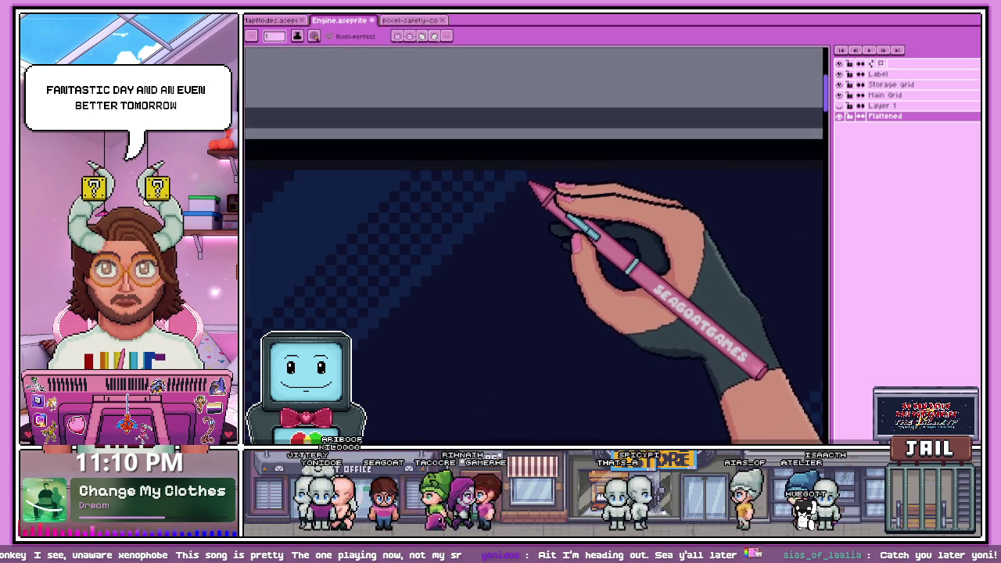
pyautogui.scroll(-3, 537, 185)
pyautogui.scroll(3, 458, 290)
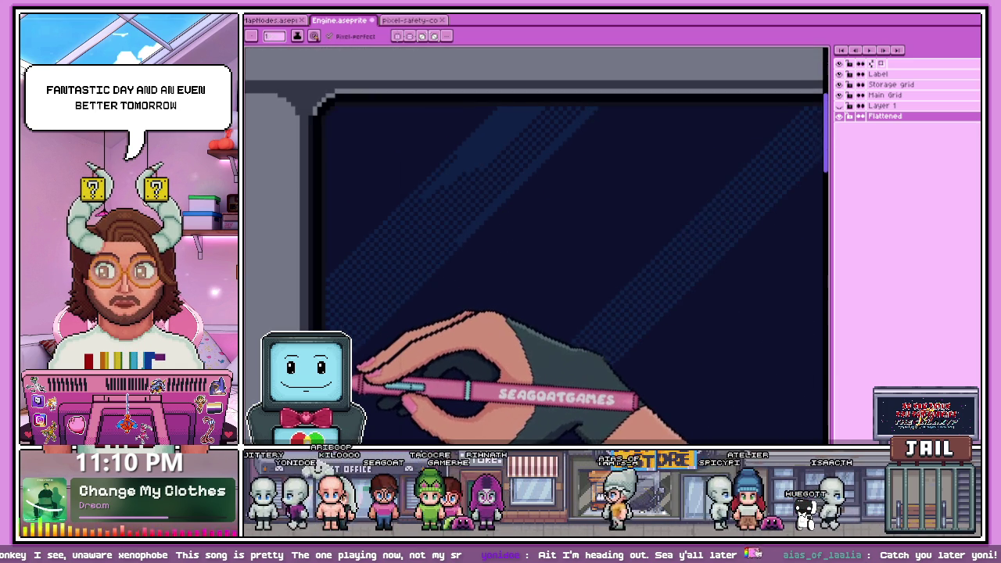
pyautogui.scroll(-3, 368, 382)
pyautogui.scroll(3, 367, 387)
pyautogui.scroll(-3, 391, 359)
pyautogui.scroll(3, 471, 248)
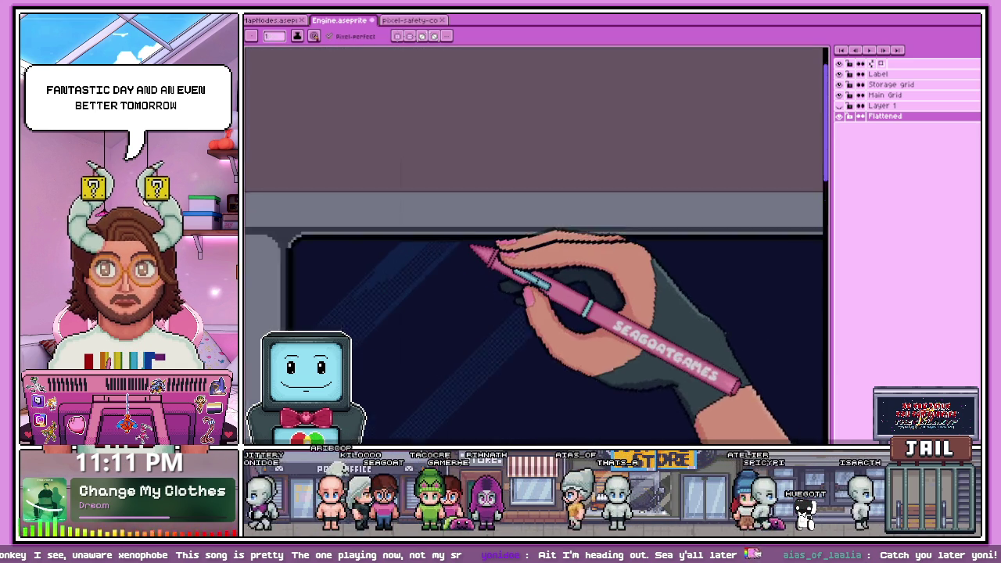
pyautogui.scroll(-2, 469, 352)
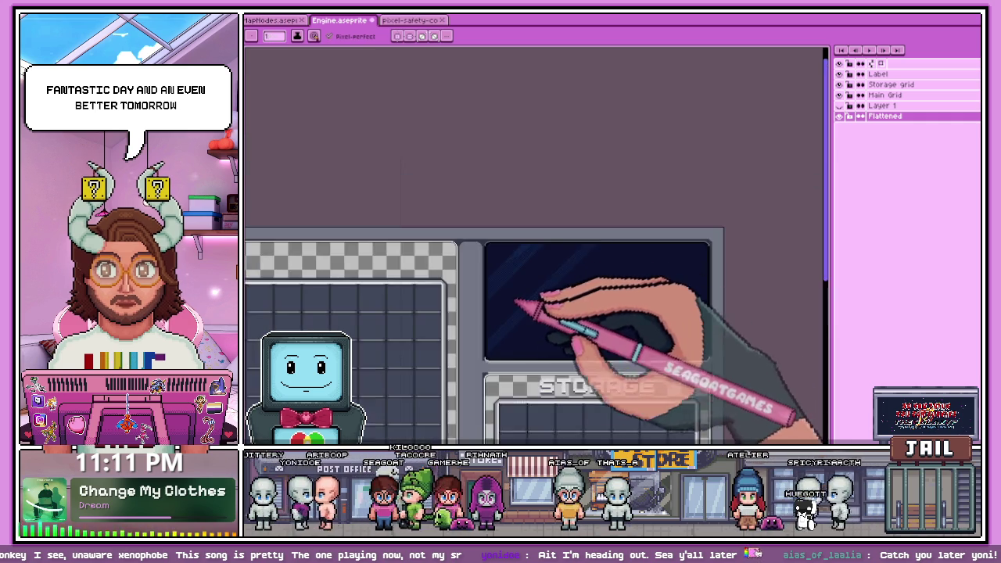
pyautogui.scroll(1, 469, 352)
pyautogui.scroll(1, 469, 352)
pyautogui.scroll(1, 467, 356)
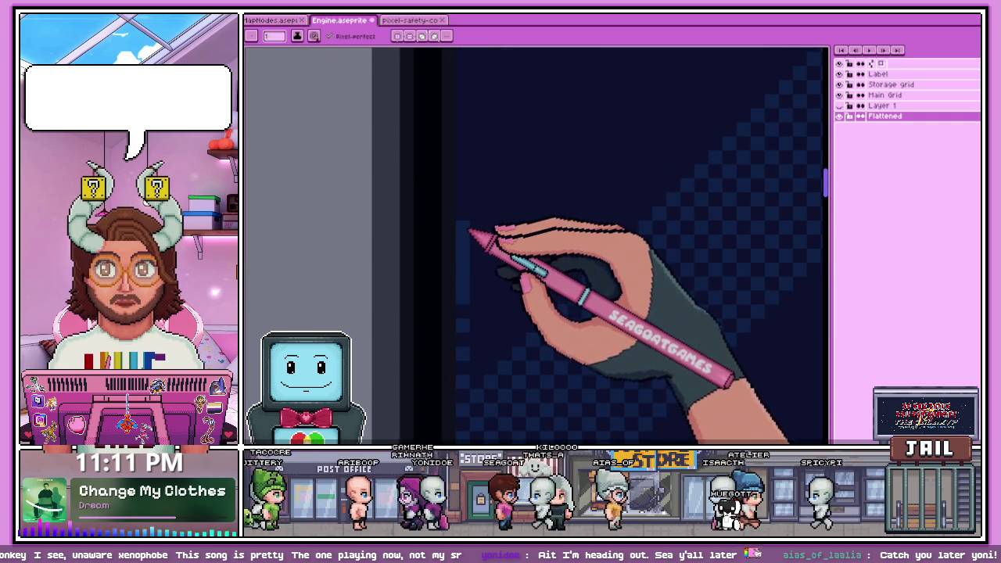
pyautogui.scroll(-1, 469, 217)
pyautogui.scroll(-1, 475, 333)
pyautogui.scroll(-1, 493, 333)
pyautogui.scroll(-1, 469, 286)
pyautogui.scroll(-1, 473, 277)
pyautogui.scroll(1, 635, 156)
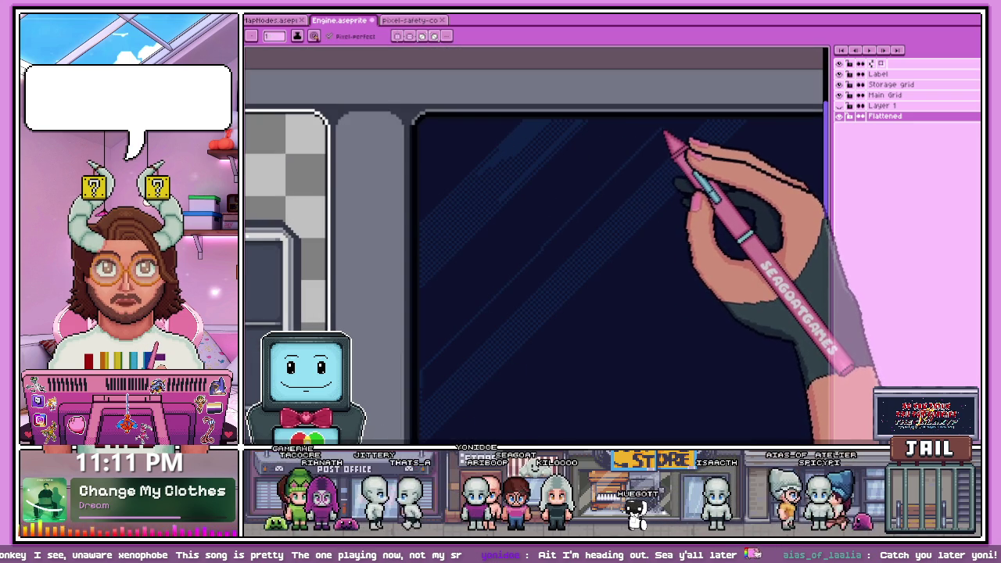
pyautogui.scroll(1, 668, 134)
pyautogui.scroll(1, 666, 138)
pyautogui.scroll(-1, 676, 124)
pyautogui.scroll(-1, 681, 121)
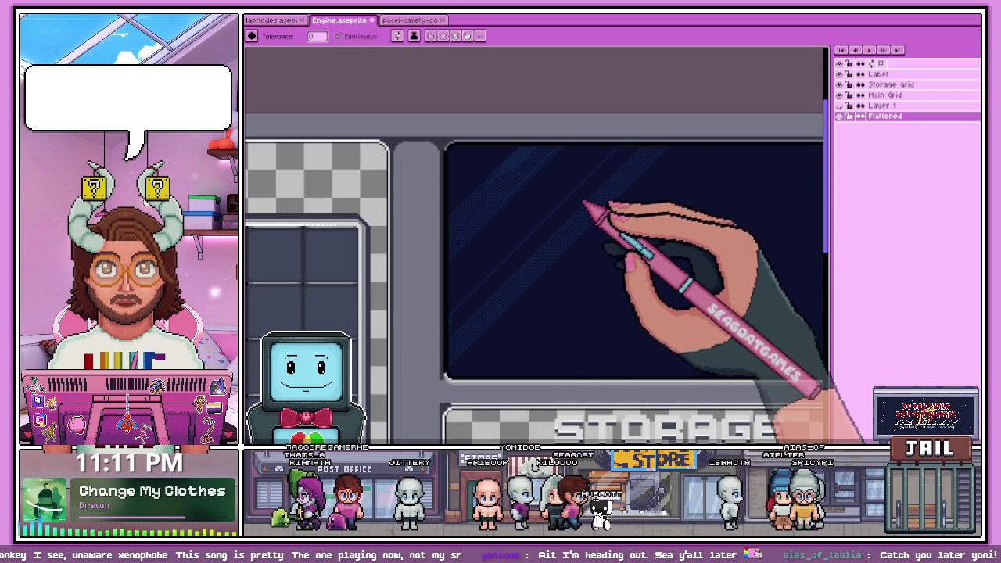
pyautogui.scroll(1, 522, 296)
pyautogui.scroll(-2, 492, 260)
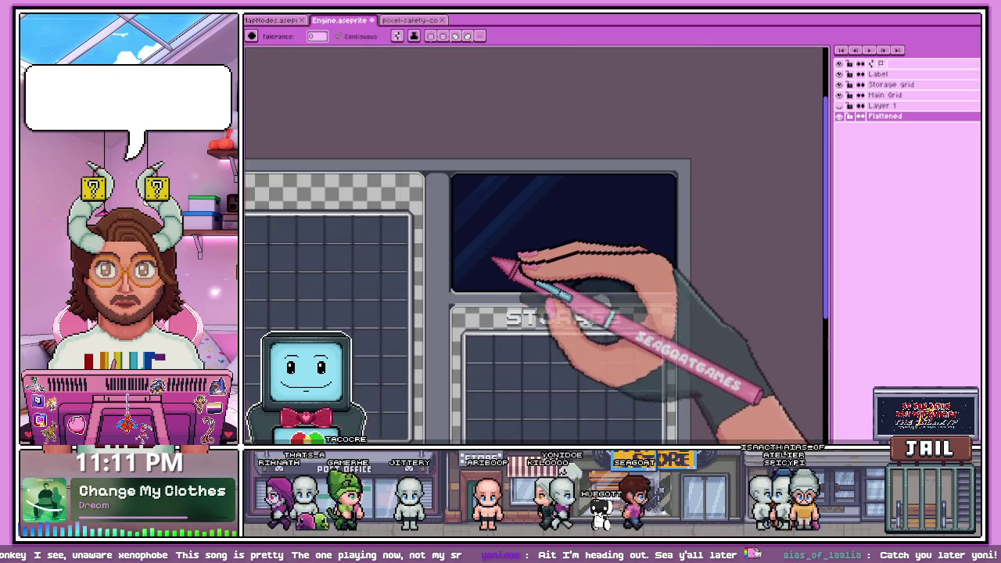
pyautogui.scroll(1, 491, 180)
pyautogui.press('b')
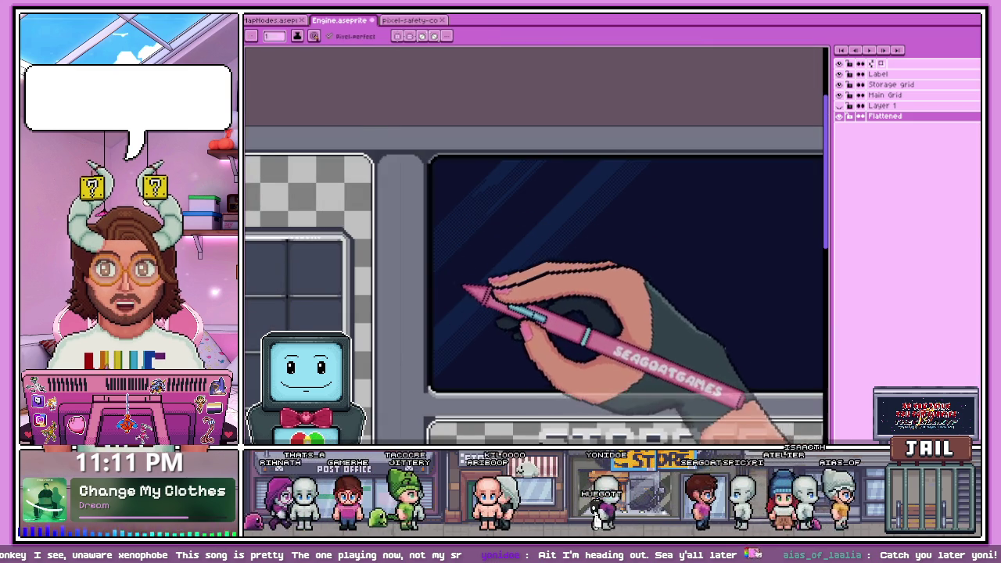
pyautogui.scroll(2, 462, 235)
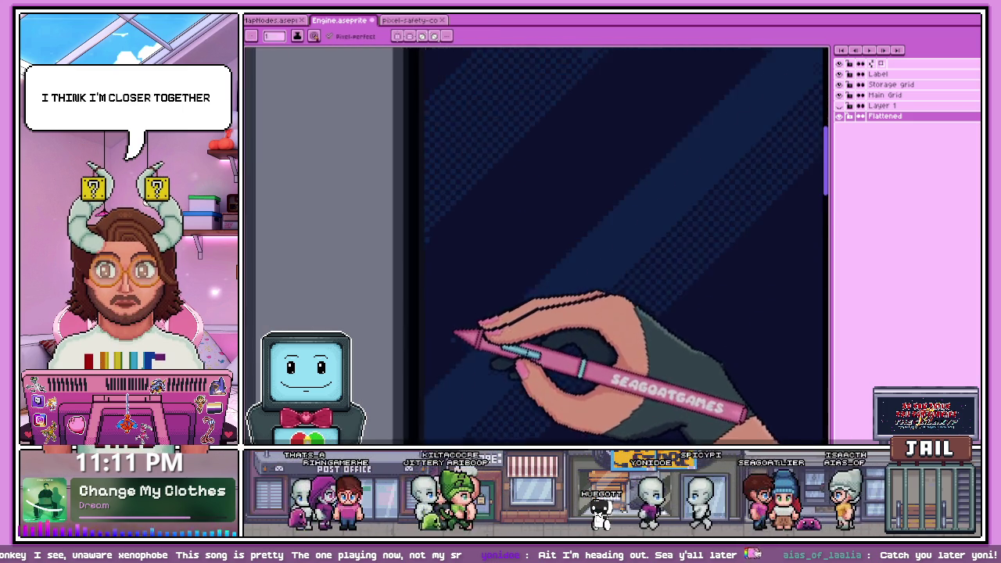
pyautogui.scroll(-2, 558, 190)
pyautogui.scroll(1, 564, 178)
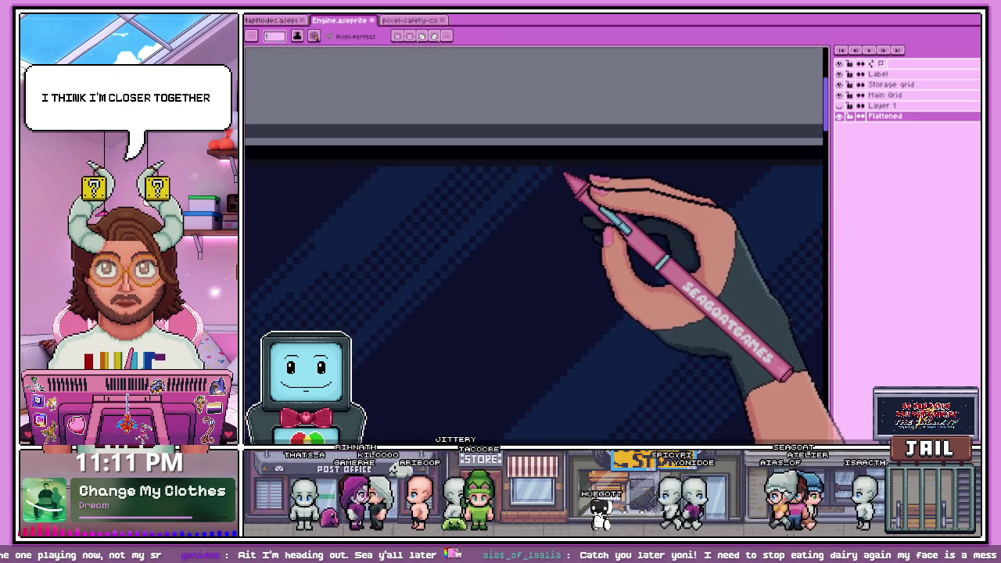
pyautogui.scroll(-1, 592, 234)
pyautogui.scroll(1, 434, 366)
pyautogui.scroll(1, 438, 356)
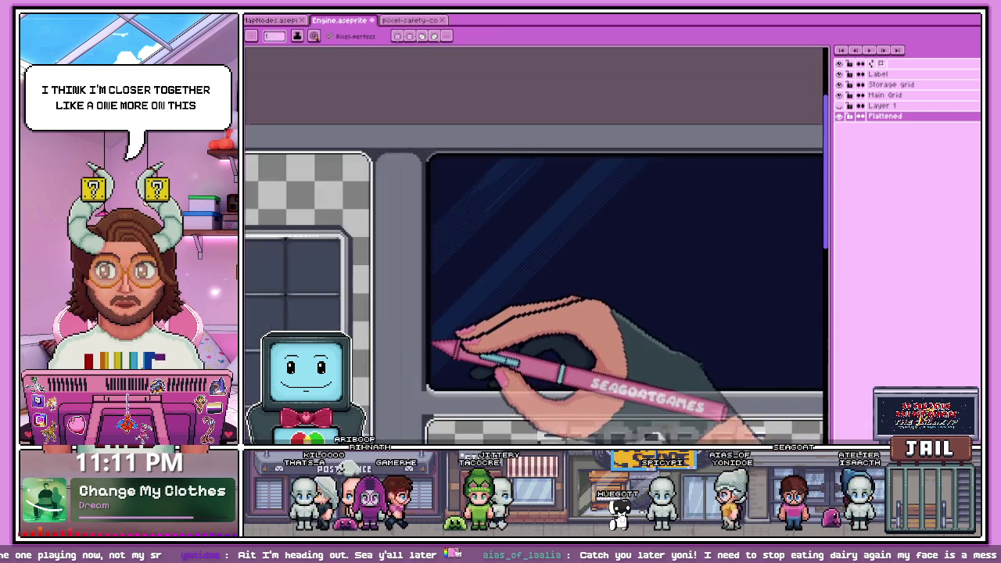
pyautogui.scroll(1, 444, 321)
pyautogui.scroll(1, 446, 298)
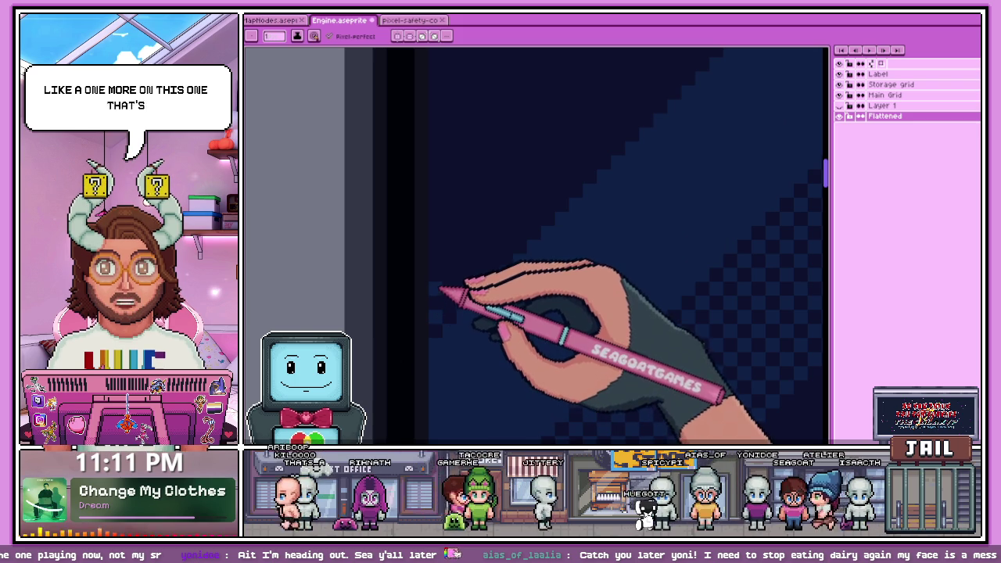
pyautogui.scroll(-1, 443, 232)
pyautogui.scroll(-1, 447, 290)
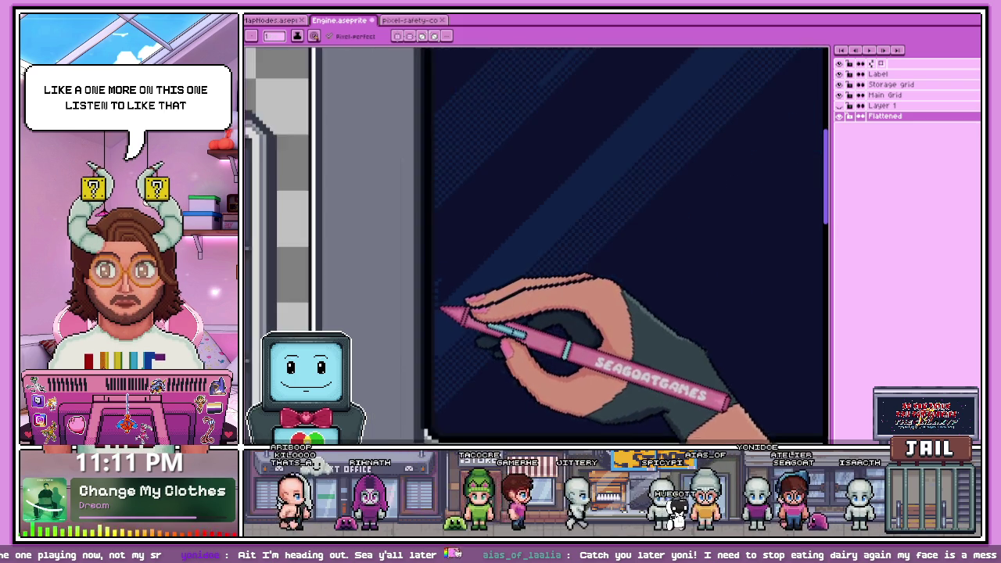
pyautogui.scroll(-1, 446, 313)
pyautogui.scroll(2, 610, 119)
pyautogui.scroll(1, 611, 116)
pyautogui.scroll(-2, 602, 129)
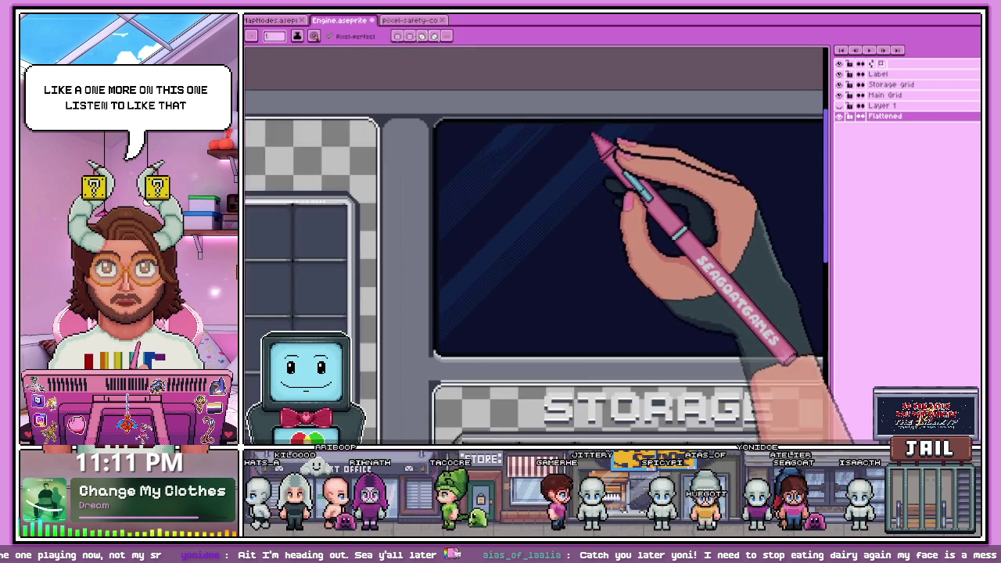
pyautogui.scroll(1, 603, 137)
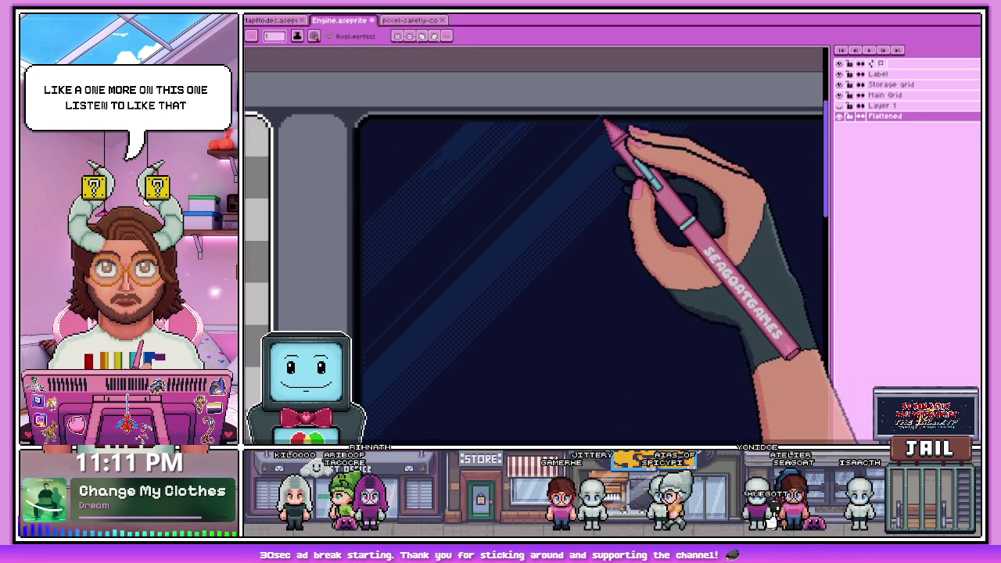
pyautogui.scroll(-1, 604, 121)
pyautogui.scroll(-1, 570, 138)
pyautogui.scroll(2, 509, 237)
pyautogui.scroll(1, 532, 231)
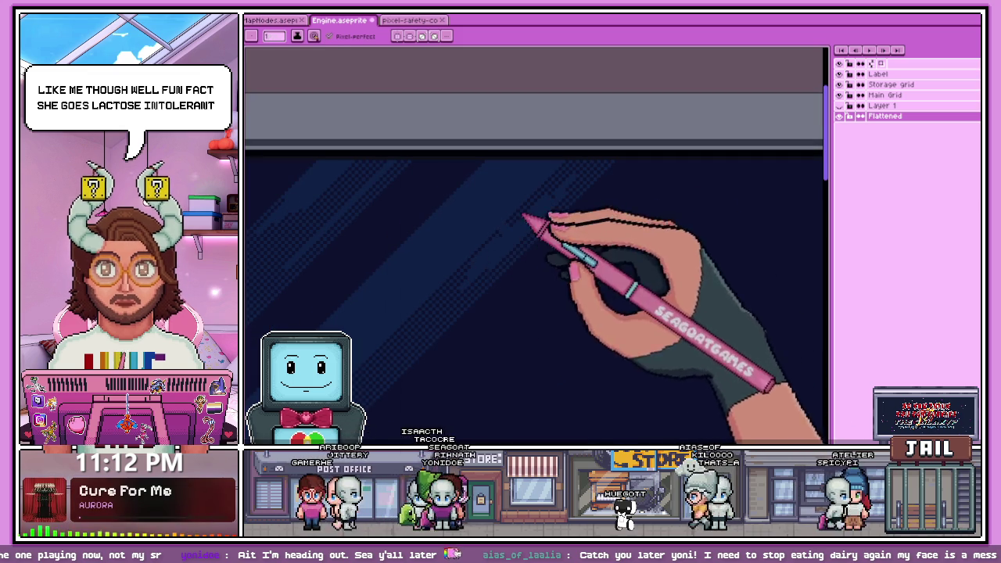
pyautogui.scroll(2, 508, 239)
pyautogui.scroll(1, 542, 227)
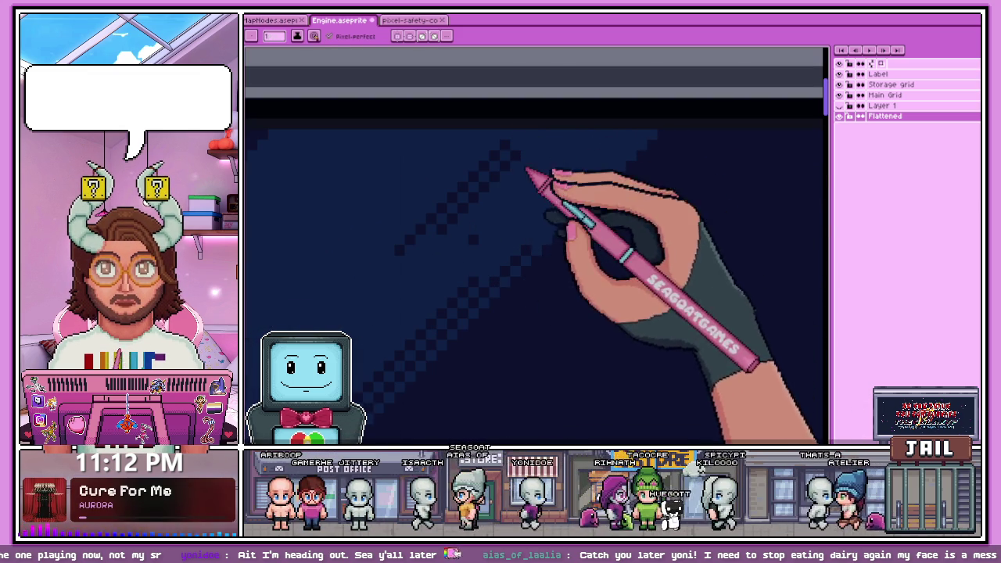
pyautogui.moveTo(391, 280); pyautogui.dragTo(518, 150)
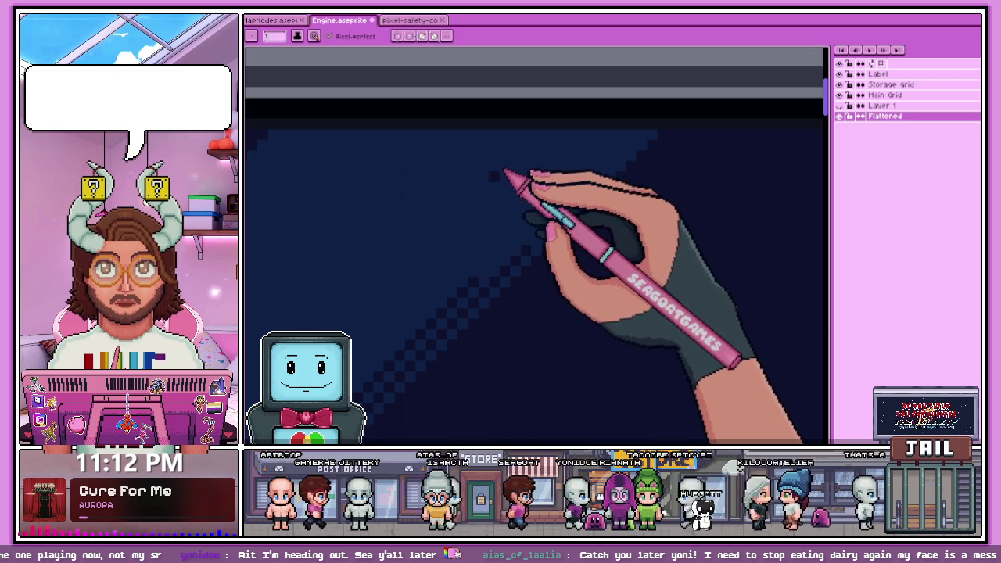
pyautogui.scroll(-2, 501, 223)
pyautogui.scroll(2, 493, 234)
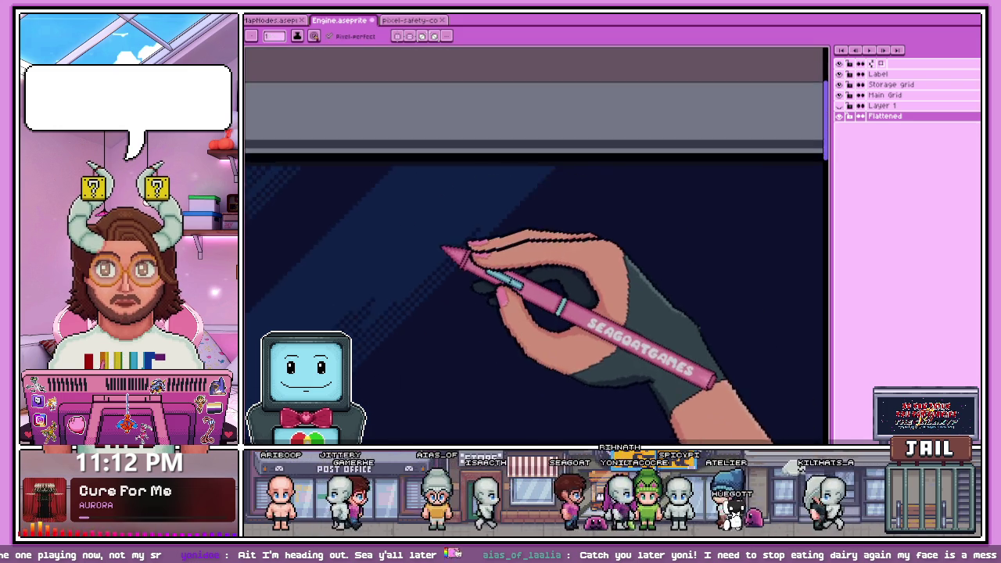
pyautogui.scroll(-3, 441, 294)
pyautogui.scroll(-2, 469, 242)
pyautogui.scroll(3, 438, 273)
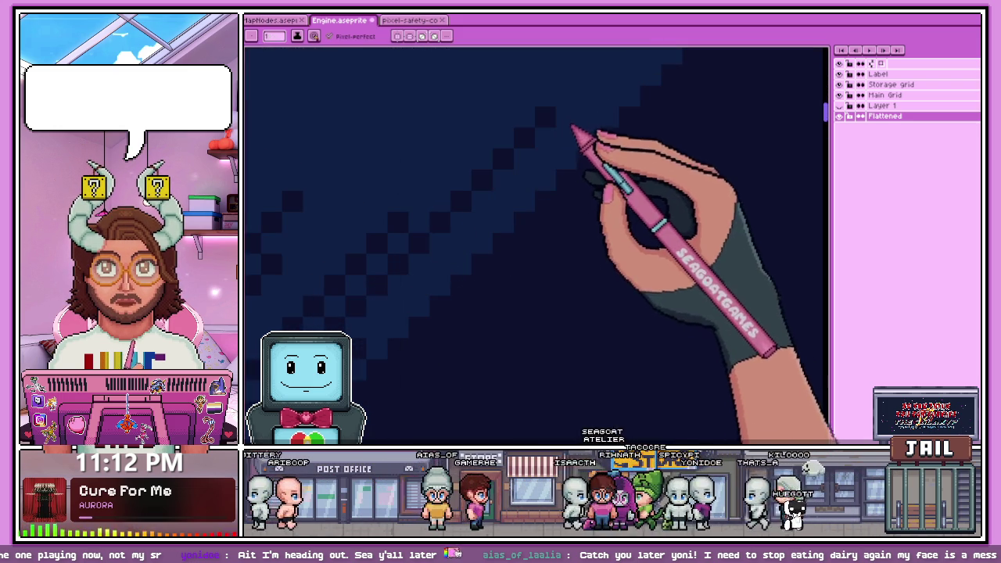
pyautogui.scroll(-3, 469, 168)
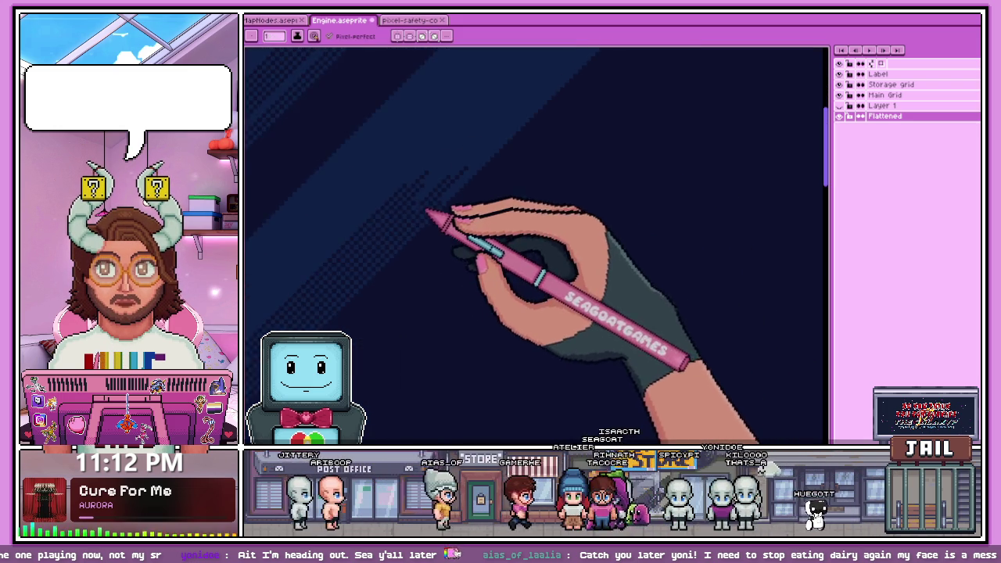
pyautogui.scroll(2, 458, 200)
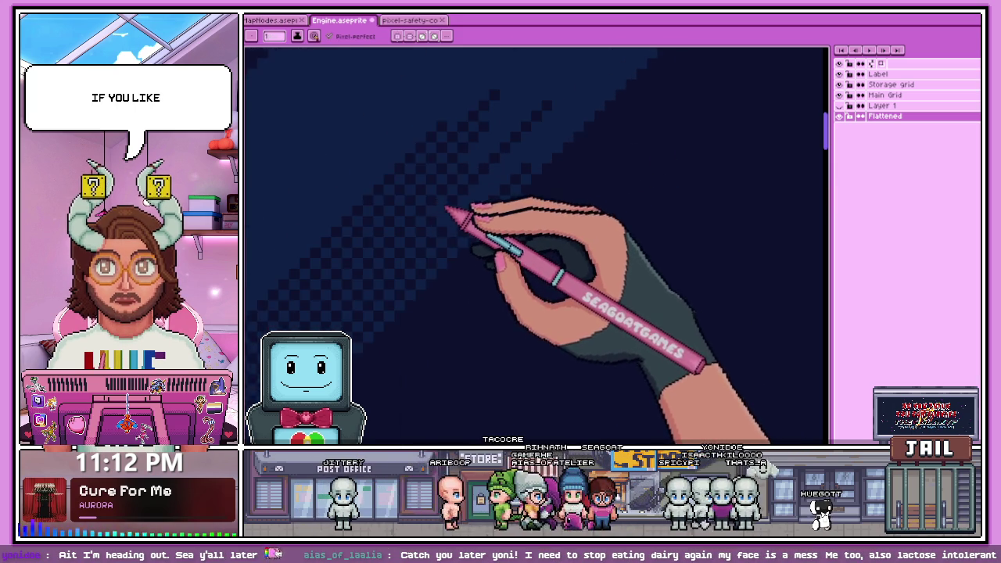
pyautogui.scroll(1, 454, 227)
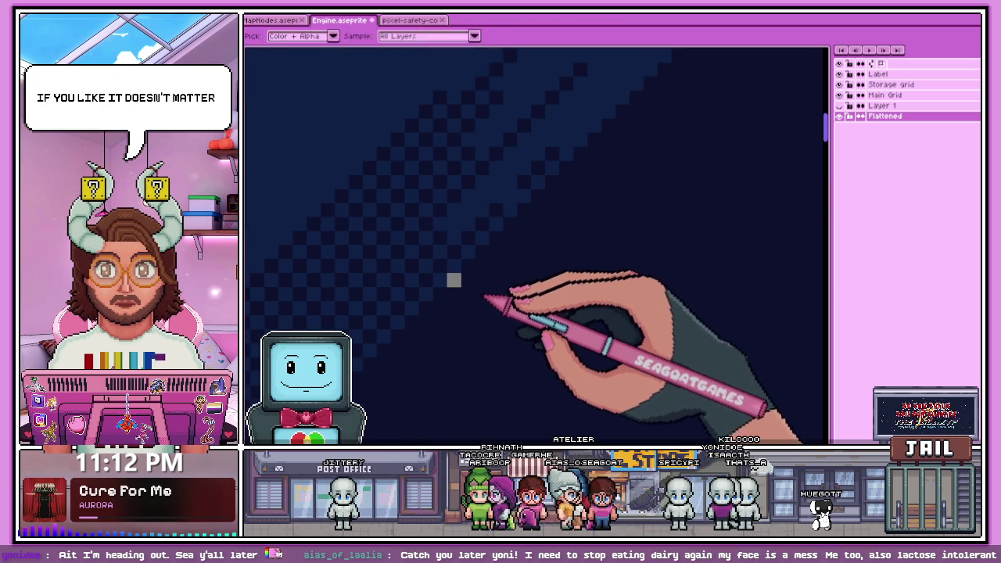
pyautogui.press('b')
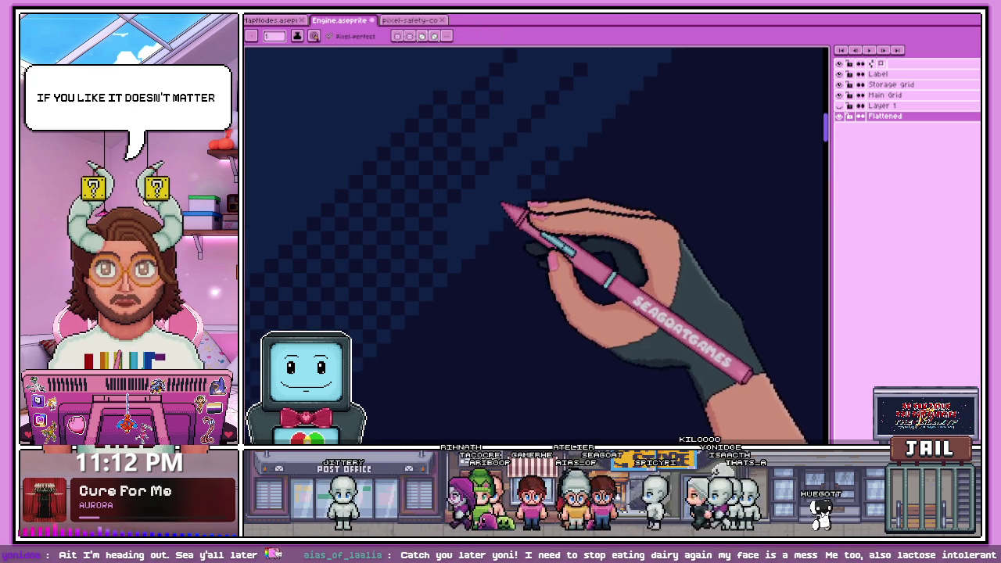
pyautogui.scroll(-1, 506, 153)
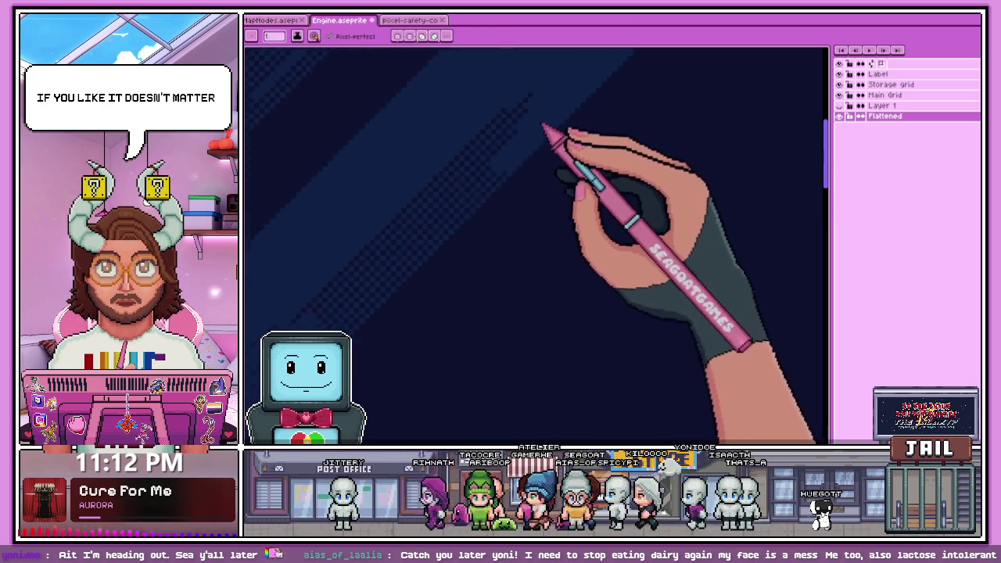
pyautogui.scroll(-1, 552, 134)
pyautogui.scroll(-2, 495, 161)
pyautogui.scroll(2, 425, 242)
pyautogui.scroll(1, 360, 283)
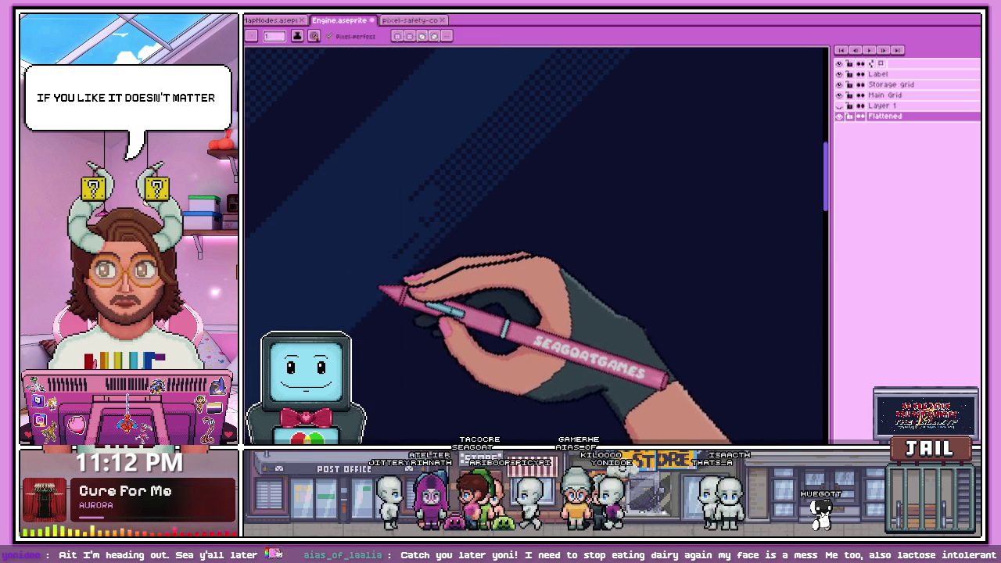
pyautogui.scroll(-1, 462, 241)
pyautogui.scroll(-2, 458, 263)
pyautogui.scroll(-1, 456, 249)
pyautogui.scroll(2, 457, 250)
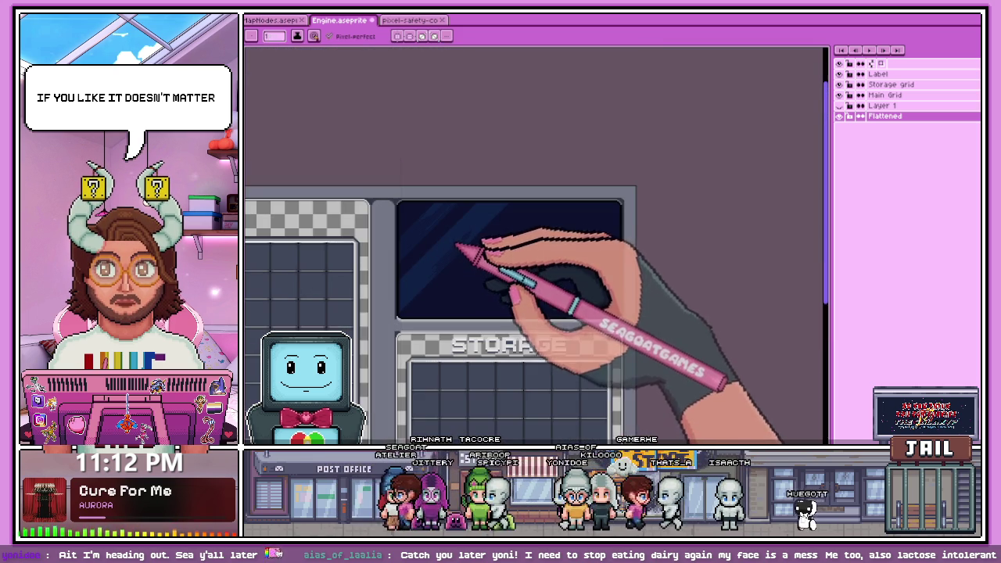
pyautogui.scroll(3, 443, 229)
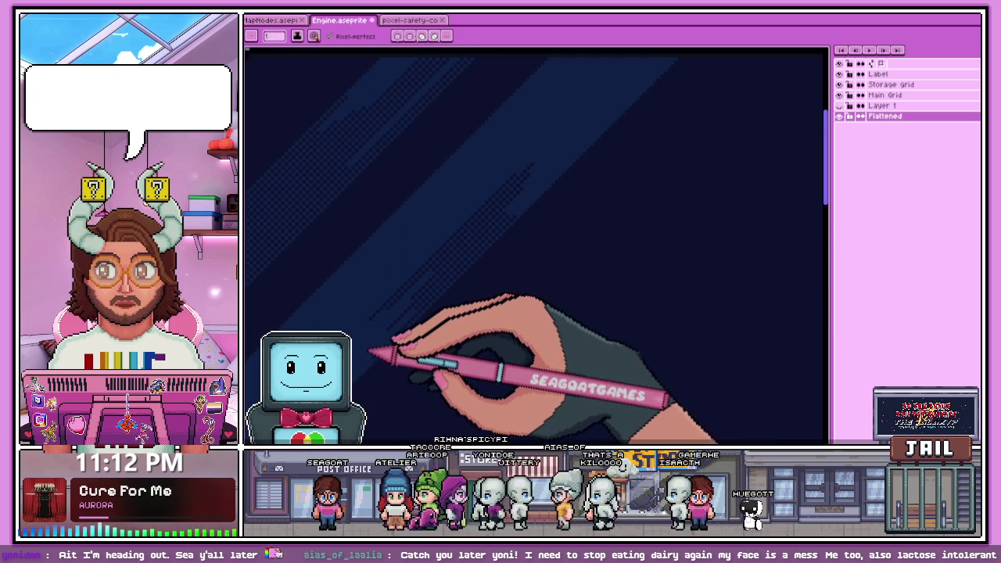
pyautogui.scroll(1, 371, 353)
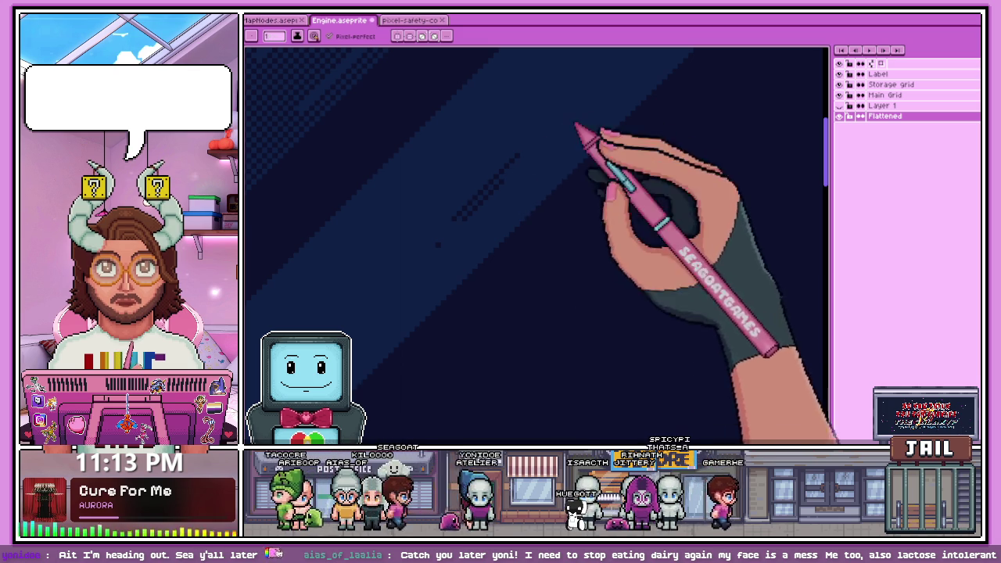
pyautogui.scroll(-2, 478, 221)
pyautogui.scroll(2, 469, 239)
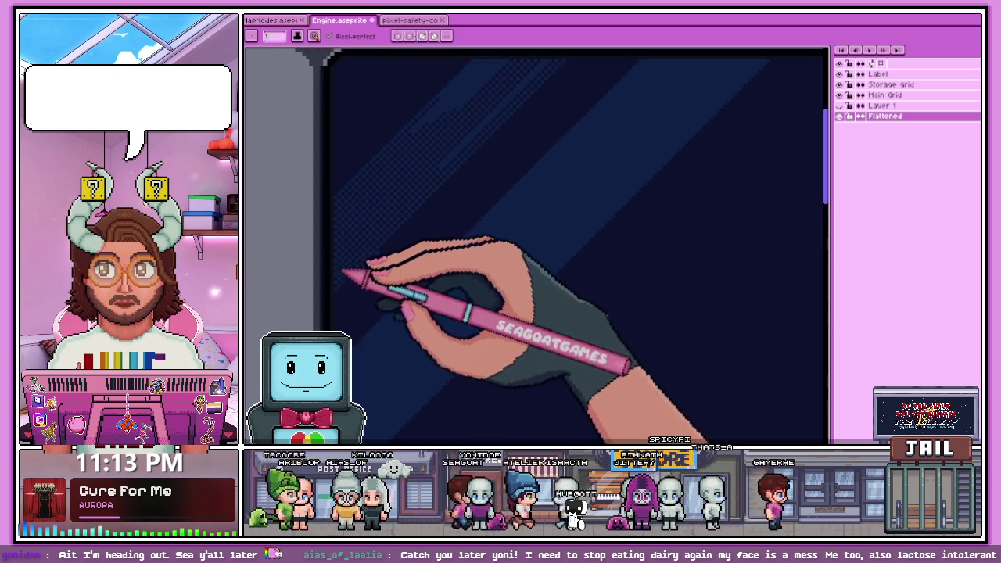
pyautogui.scroll(1, 341, 280)
pyautogui.scroll(-1, 428, 194)
pyautogui.scroll(2, 398, 264)
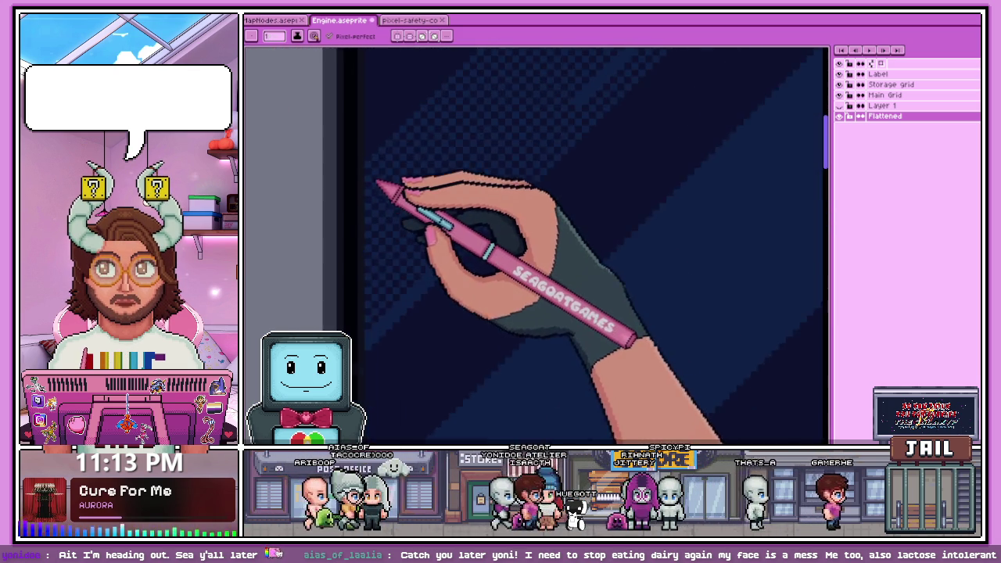
pyautogui.scroll(1, 383, 196)
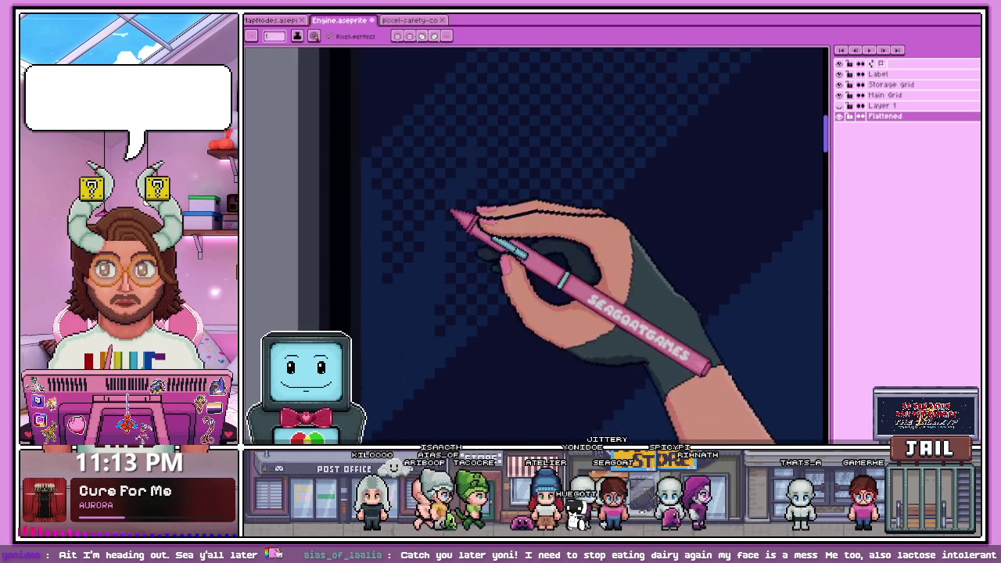
pyautogui.scroll(-1, 453, 190)
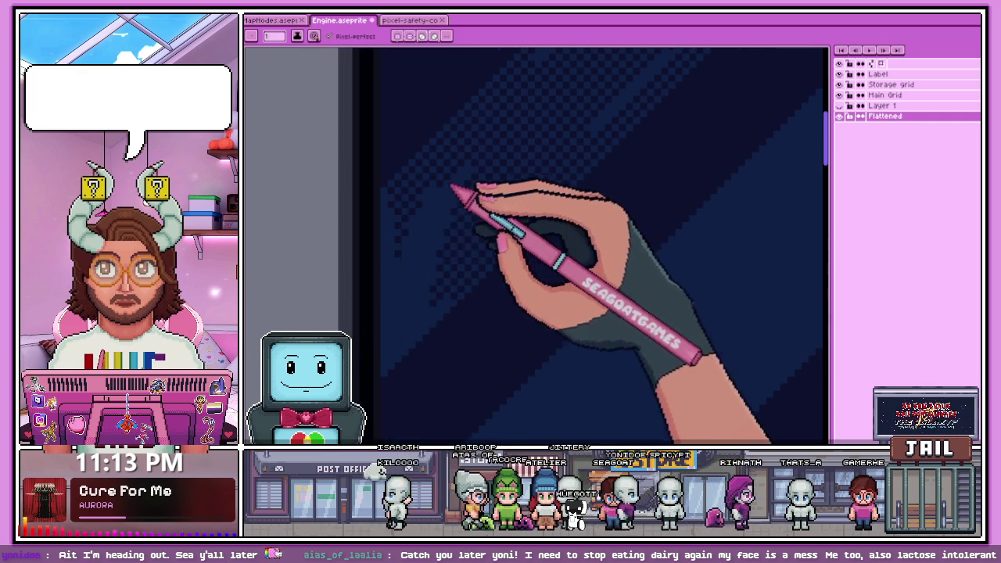
pyautogui.scroll(-3, 493, 161)
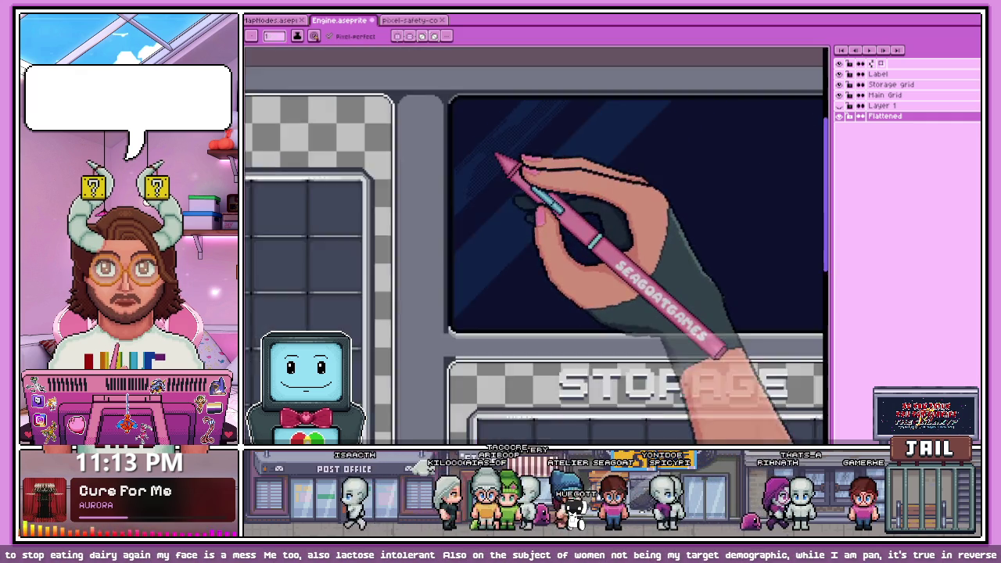
pyautogui.scroll(2, 481, 169)
pyautogui.scroll(-1, 485, 145)
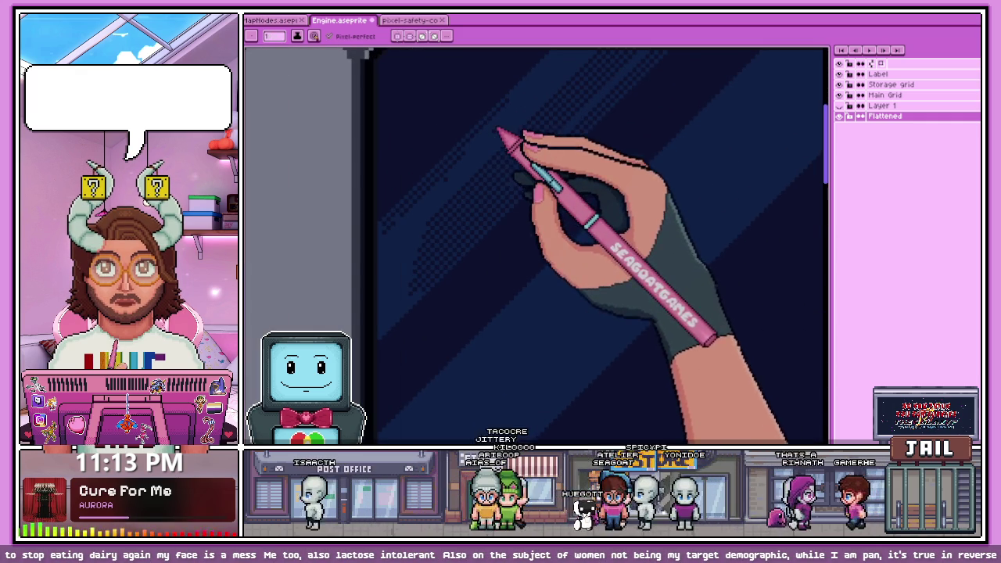
pyautogui.scroll(-1, 509, 112)
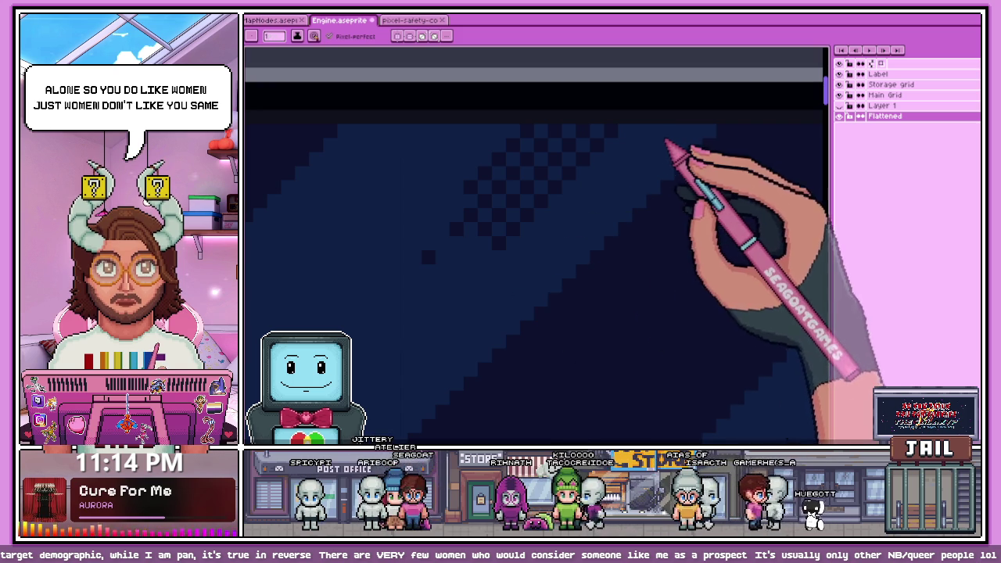
# Erase the checkered dither pixels from the dark screen along the reflection band's edge
pyautogui.moveTo(571, 145); pyautogui.dragTo(425, 280)
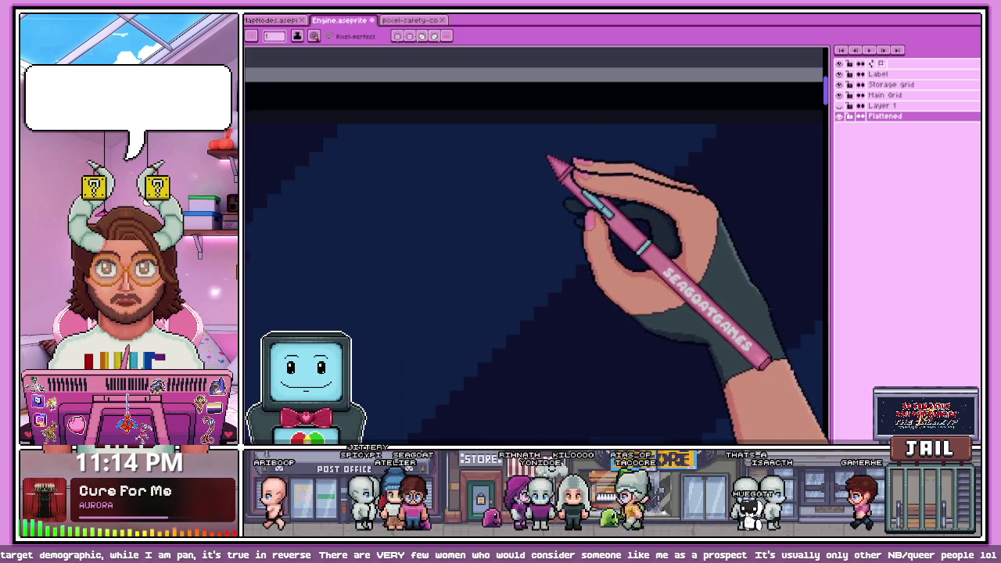
pyautogui.scroll(-2, 551, 164)
pyautogui.scroll(-2, 530, 196)
pyautogui.scroll(3, 438, 261)
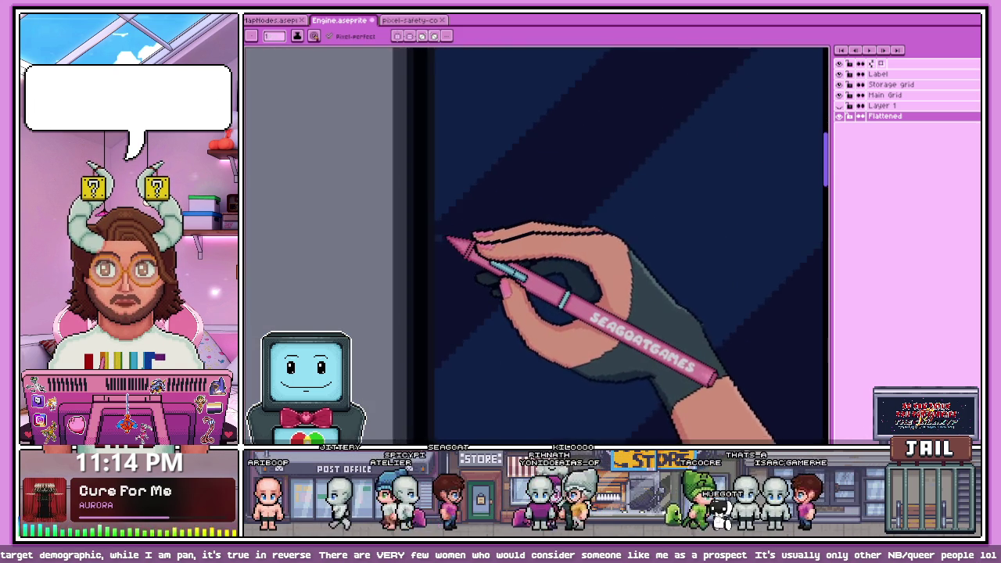
pyautogui.moveTo(442, 236); pyautogui.dragTo(446, 327)
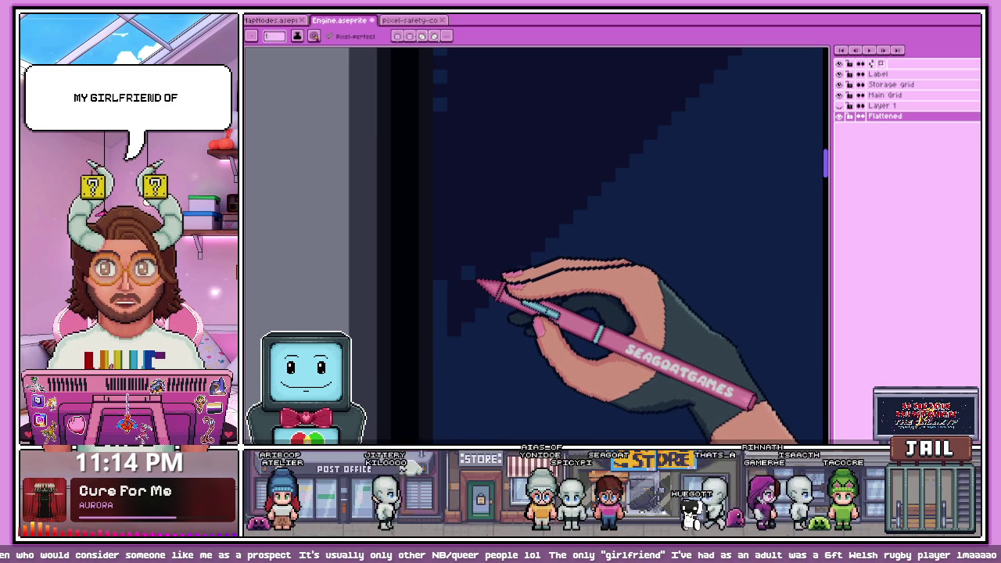
pyautogui.scroll(-1, 463, 275)
pyautogui.scroll(-1, 458, 351)
pyautogui.scroll(-1, 496, 312)
pyautogui.scroll(1, 610, 211)
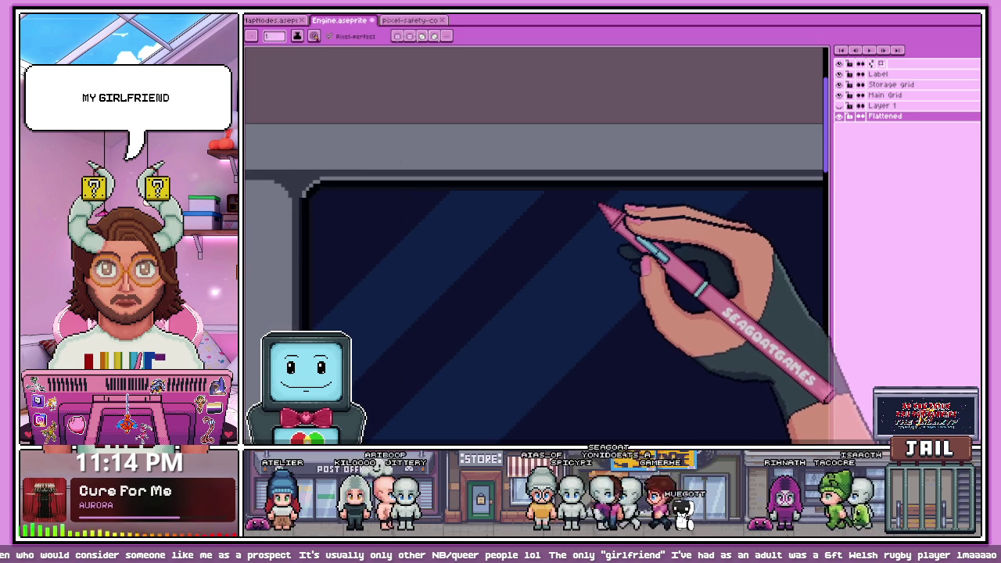
pyautogui.scroll(-1, 598, 208)
pyautogui.scroll(1, 602, 202)
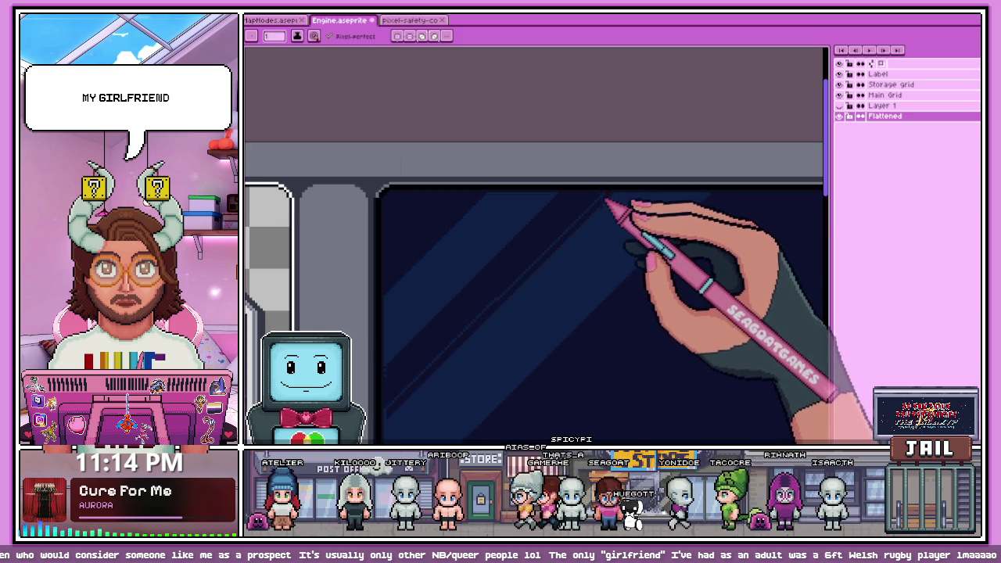
pyautogui.scroll(1, 532, 266)
pyautogui.scroll(-1, 469, 328)
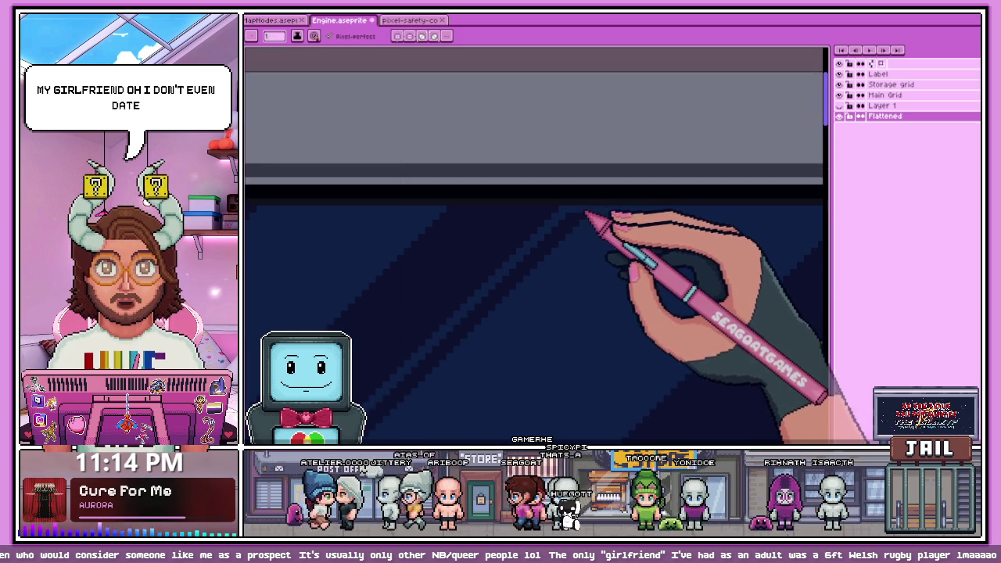
pyautogui.scroll(1, 583, 213)
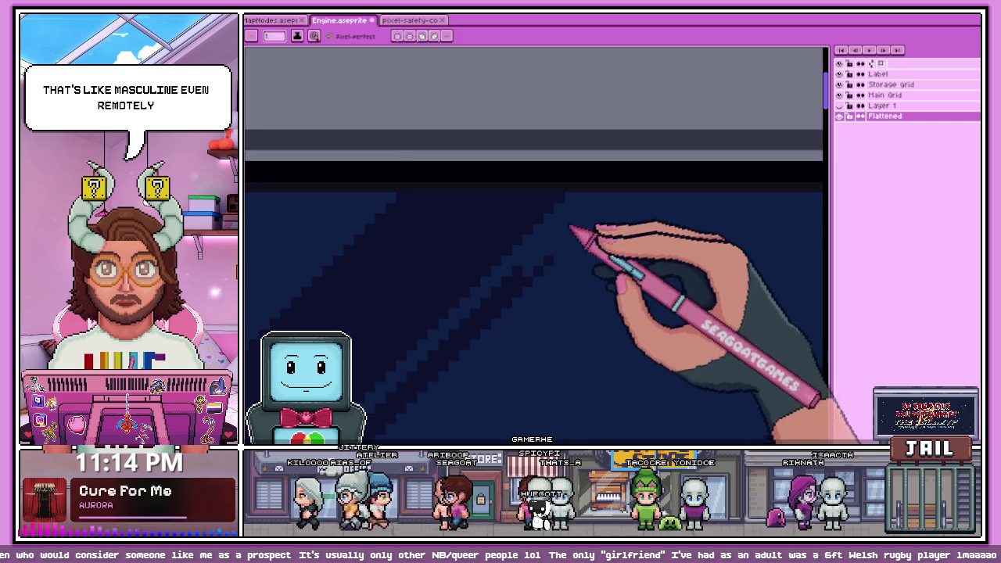
pyautogui.scroll(-2, 570, 227)
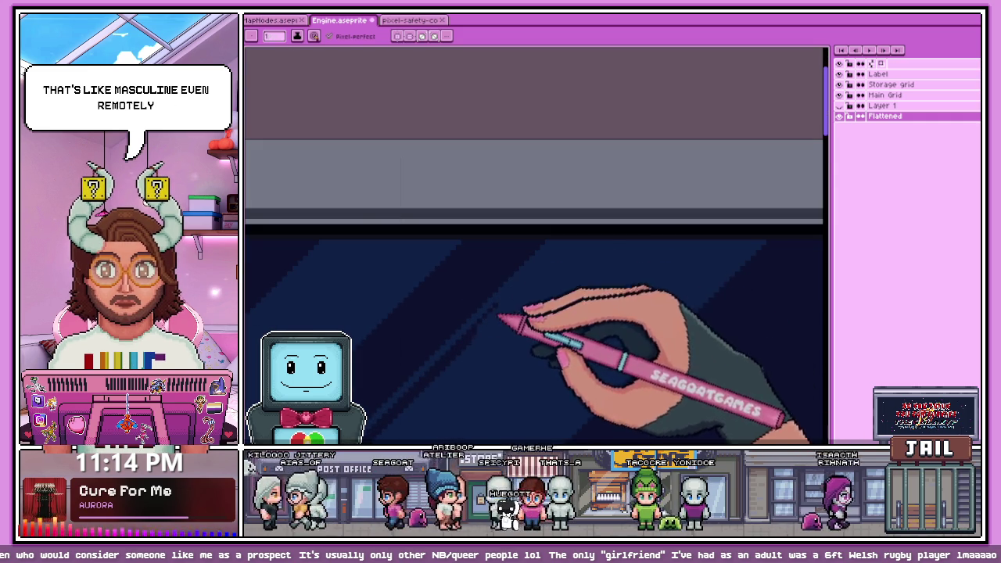
pyautogui.scroll(1, 500, 317)
pyautogui.scroll(-2, 497, 313)
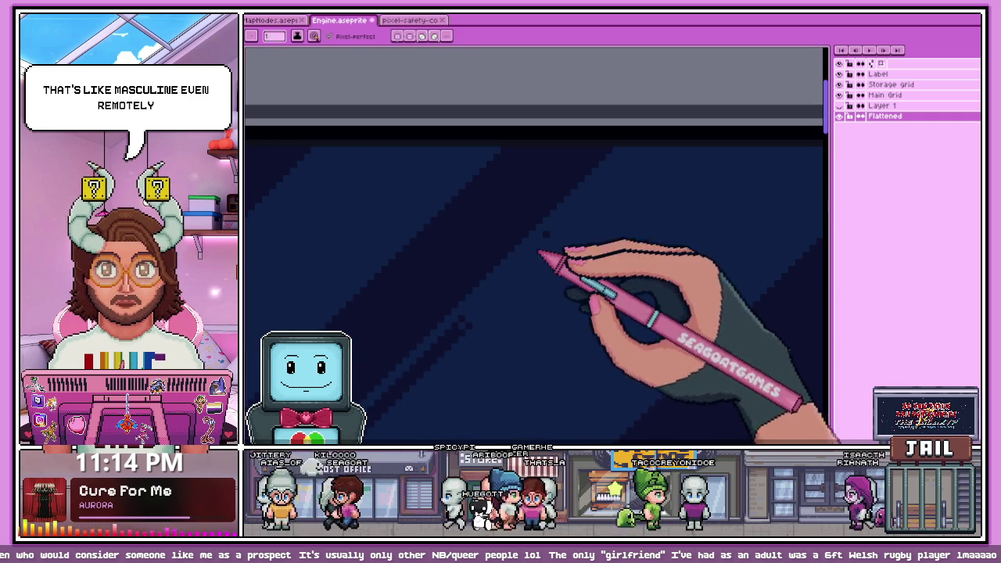
pyautogui.scroll(2, 519, 286)
pyautogui.scroll(-5, 458, 346)
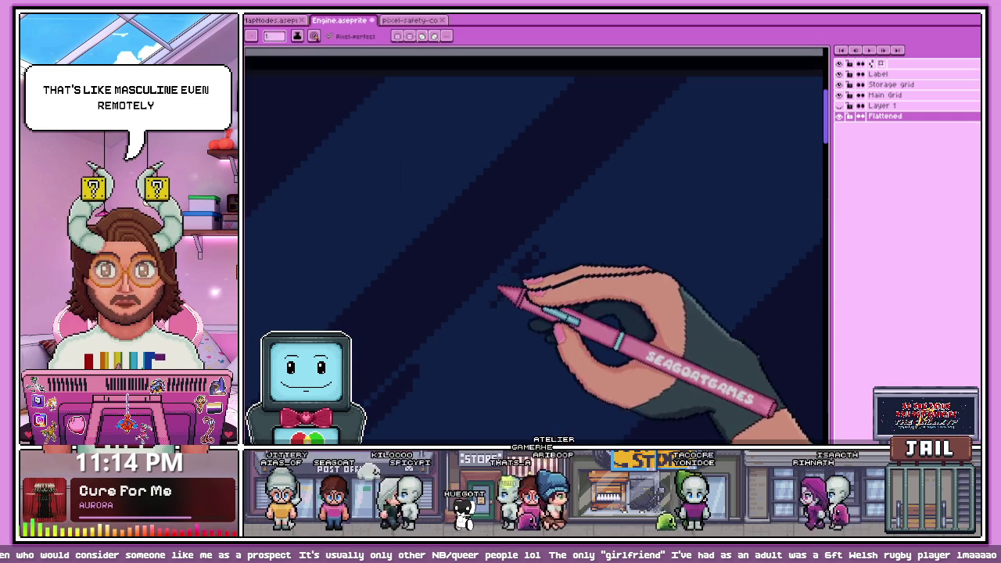
pyautogui.scroll(-2, 542, 251)
pyautogui.scroll(2, 495, 324)
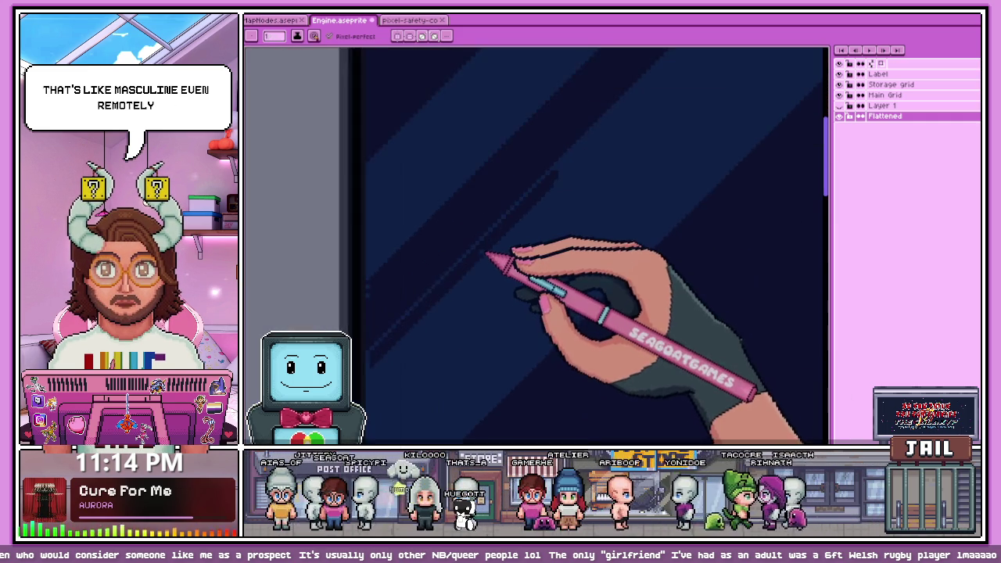
pyautogui.scroll(1, 542, 202)
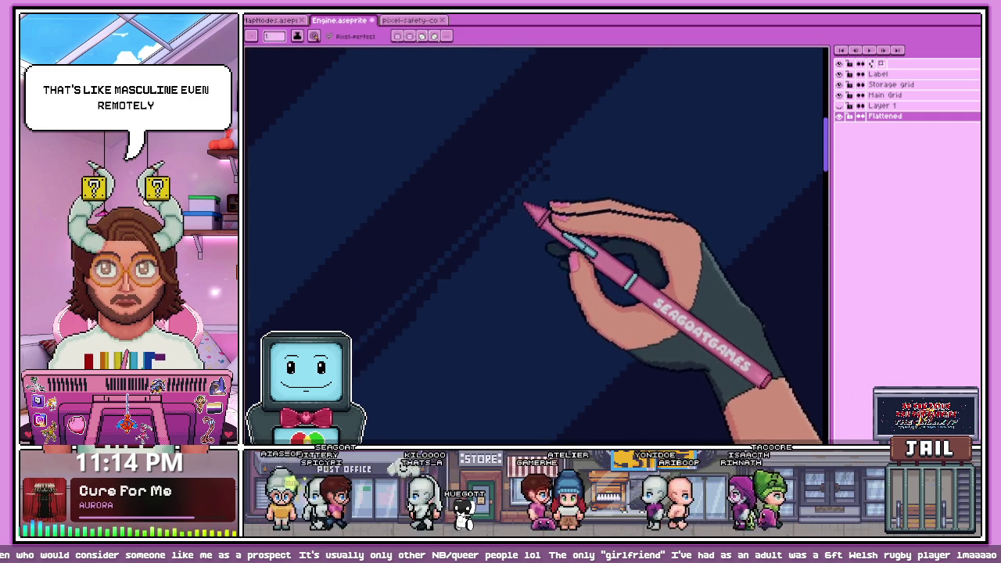
pyautogui.scroll(-1, 479, 252)
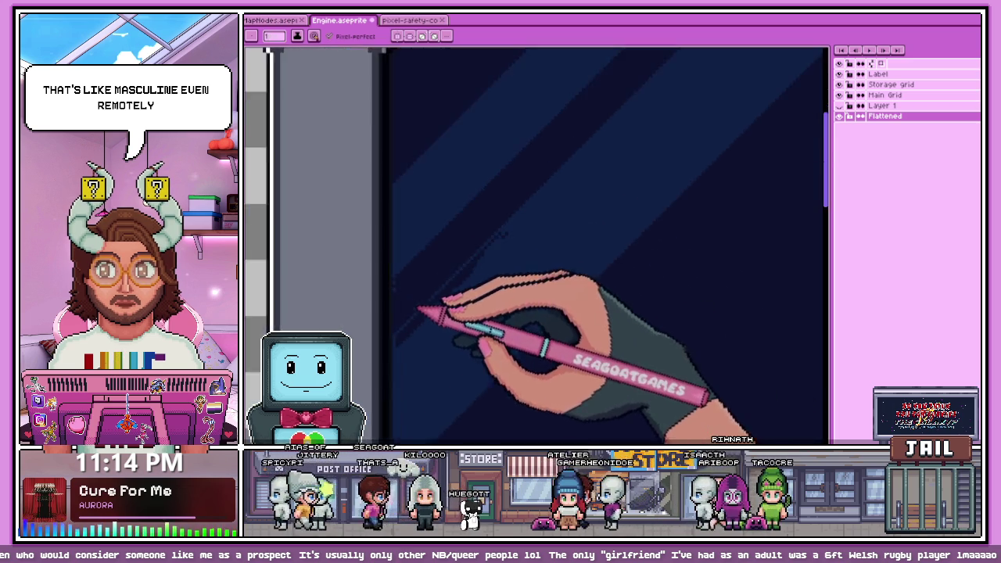
pyautogui.scroll(1, 486, 257)
pyautogui.scroll(1, 489, 245)
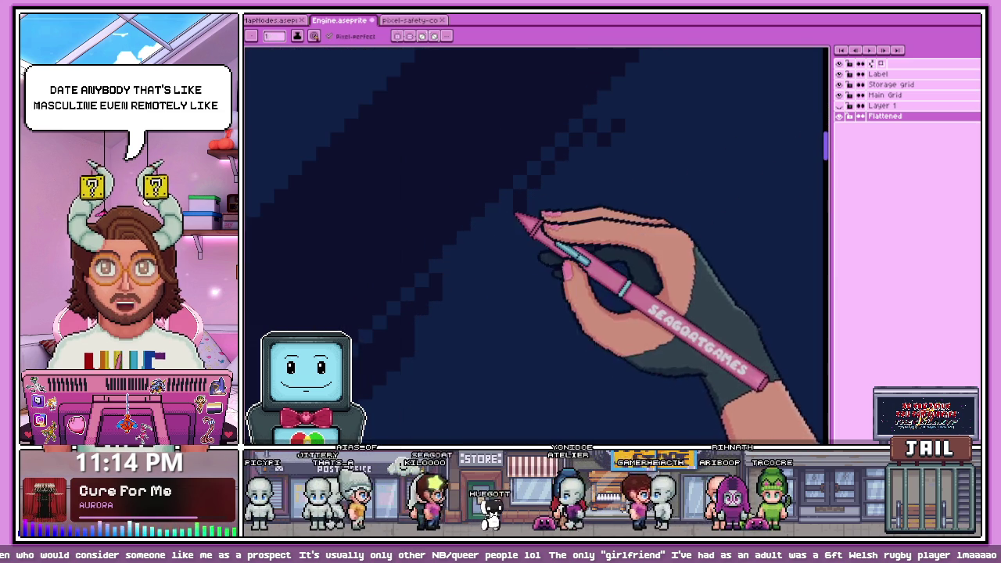
pyautogui.scroll(-1, 414, 335)
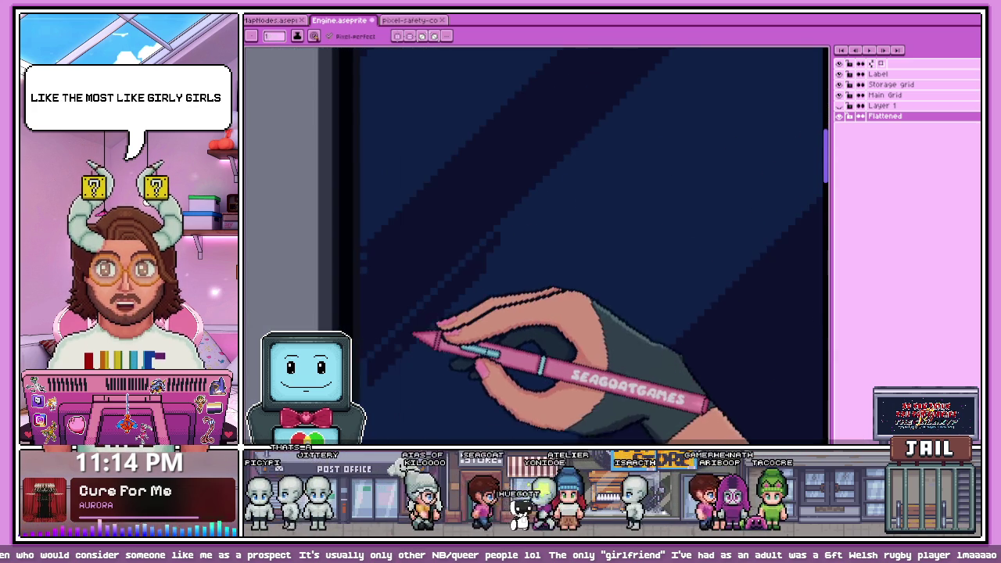
pyautogui.scroll(1, 414, 334)
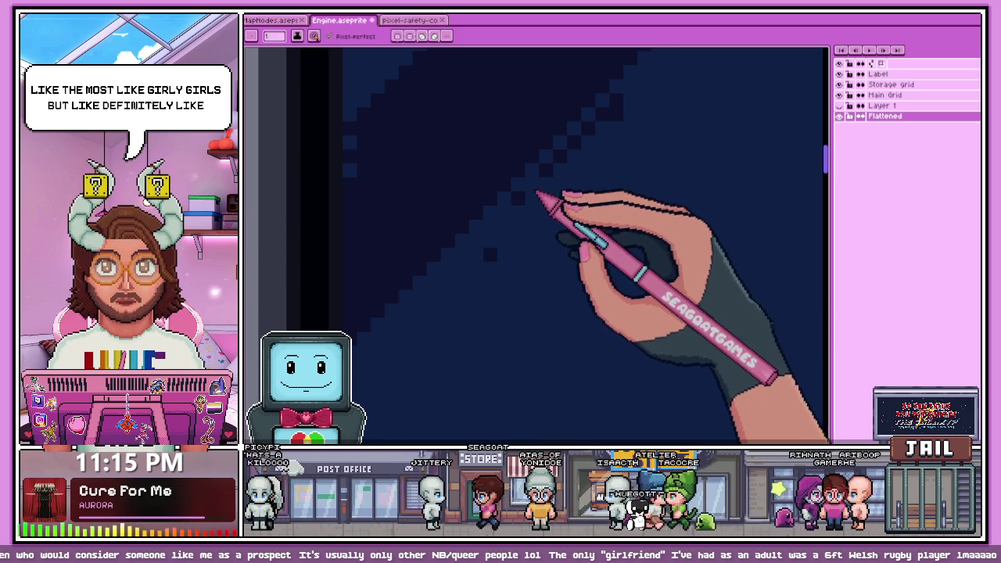
pyautogui.hscroll(-3, 529, 216)
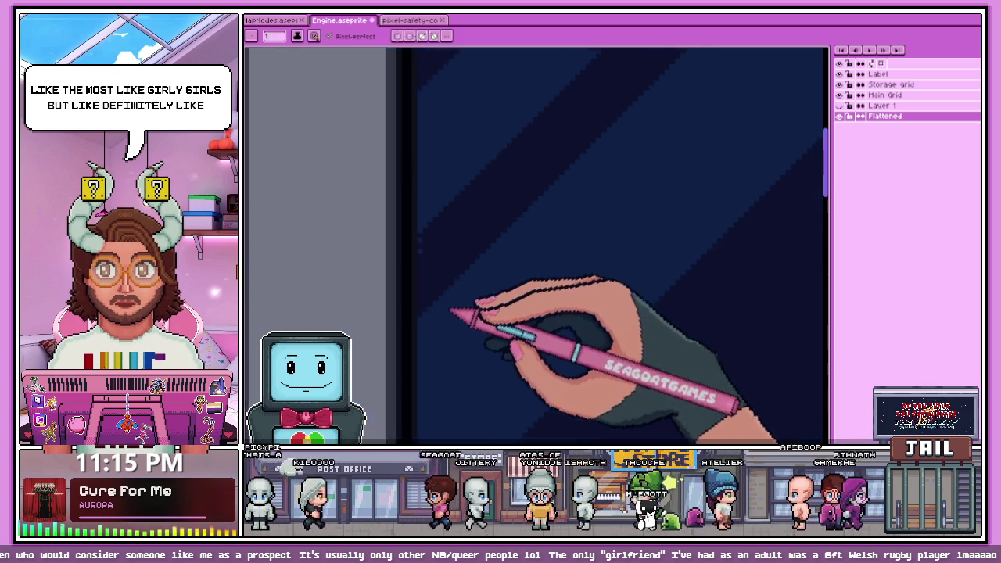
pyautogui.scroll(-3, 435, 262)
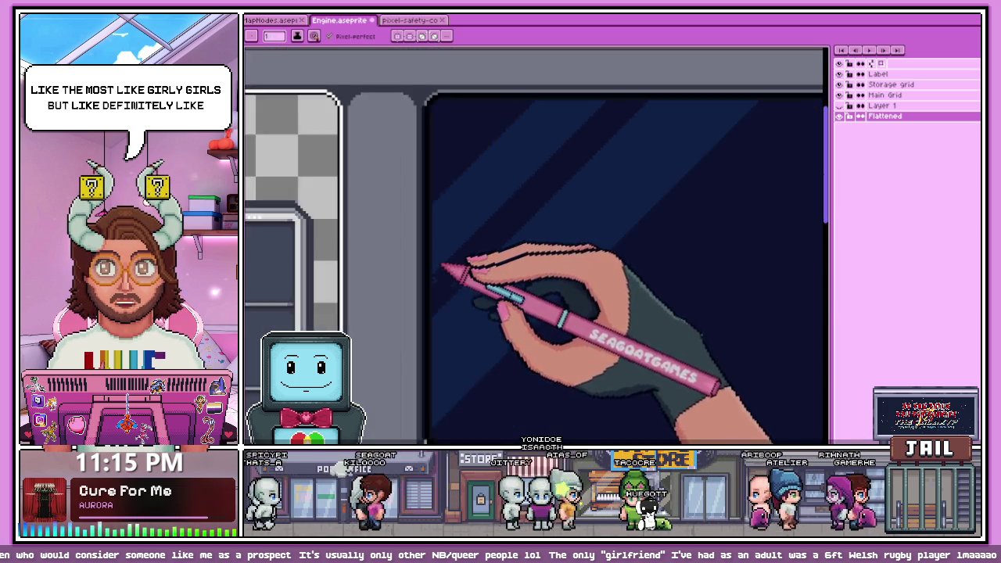
pyautogui.scroll(1, 512, 218)
pyautogui.scroll(2, 491, 216)
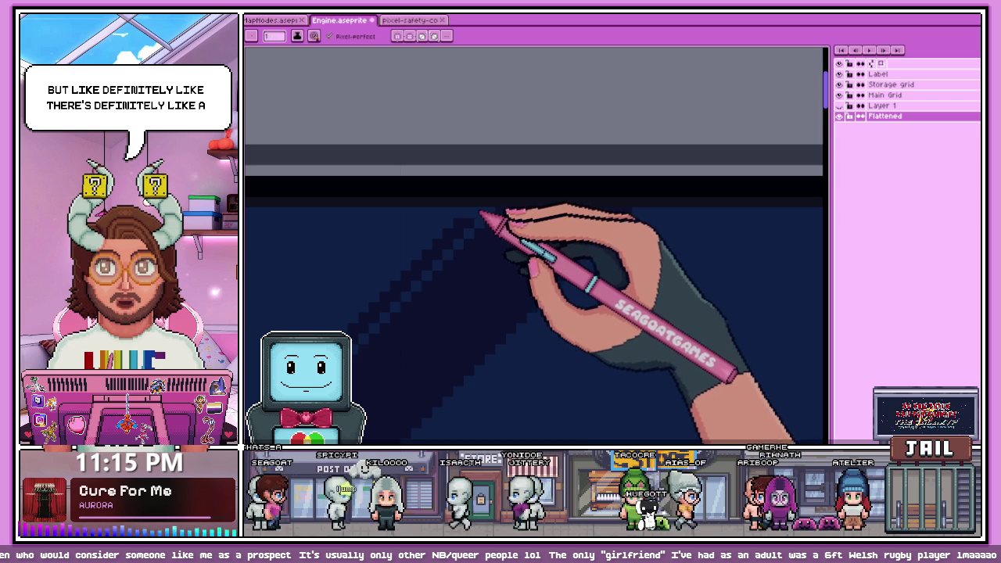
pyautogui.scroll(-2, 478, 211)
pyautogui.scroll(2, 375, 328)
pyautogui.scroll(1, 395, 300)
pyautogui.scroll(-1, 462, 239)
pyautogui.scroll(2, 503, 189)
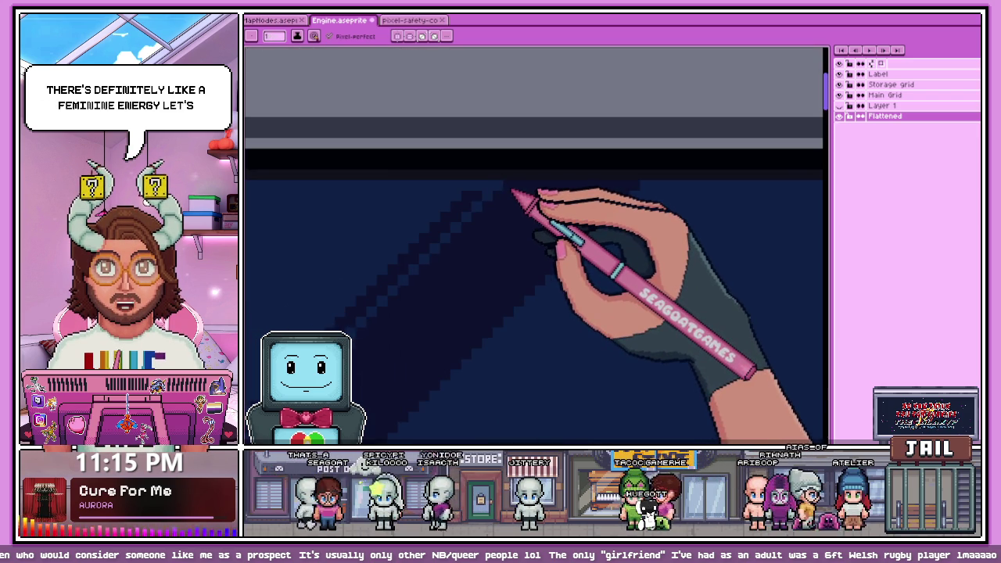
pyautogui.scroll(-1, 500, 195)
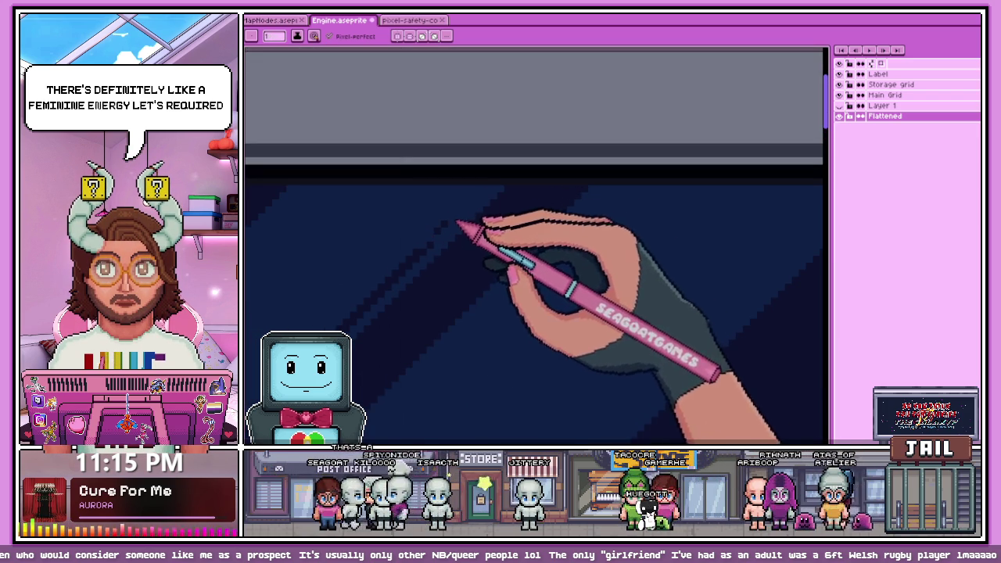
pyautogui.scroll(-1, 429, 245)
pyautogui.scroll(-1, 414, 266)
pyautogui.scroll(1, 383, 288)
pyautogui.scroll(-1, 383, 277)
pyautogui.scroll(-1, 389, 289)
pyautogui.scroll(1, 364, 305)
pyautogui.scroll(1, 367, 286)
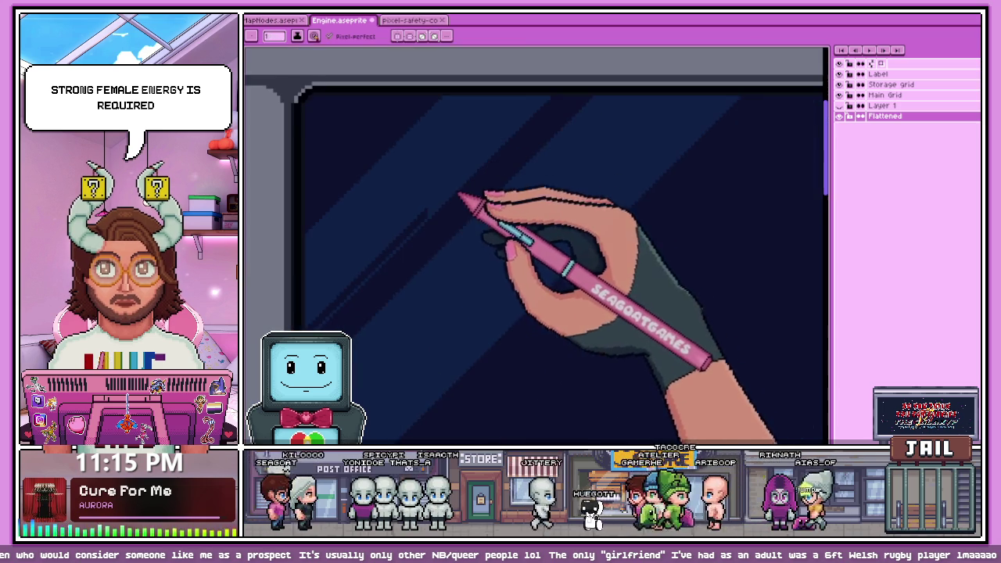
pyautogui.scroll(-1, 438, 211)
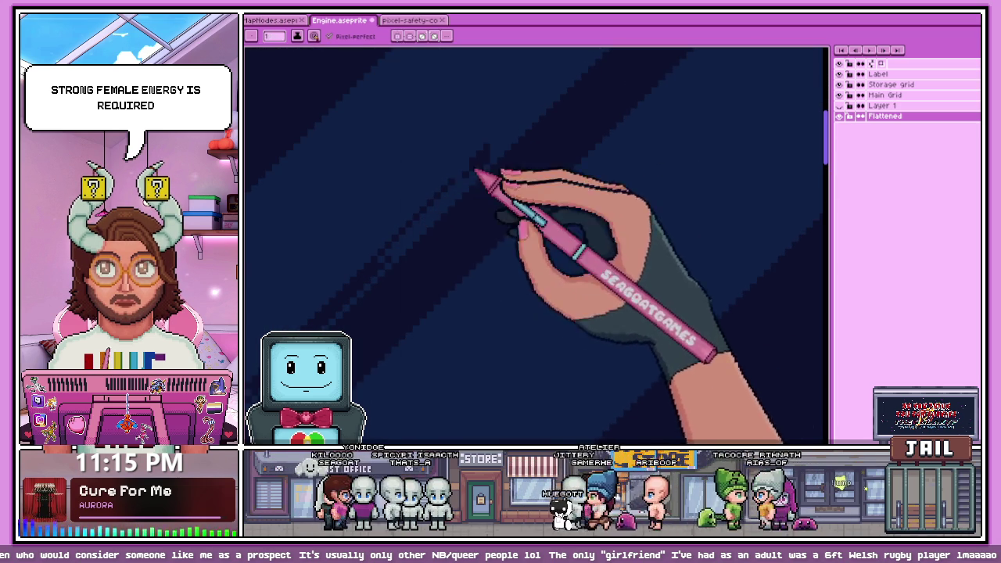
pyautogui.scroll(-1, 407, 235)
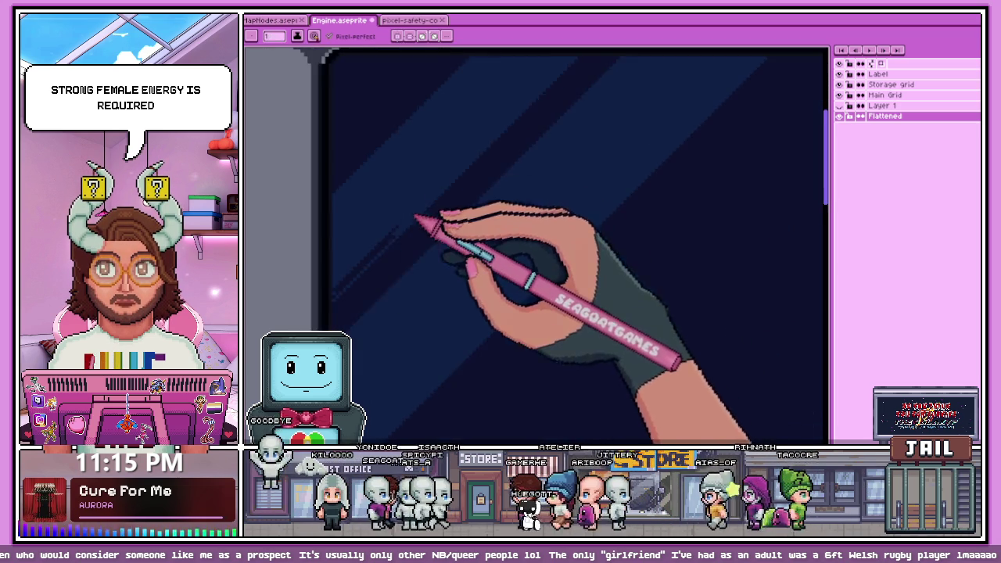
pyautogui.scroll(1, 417, 220)
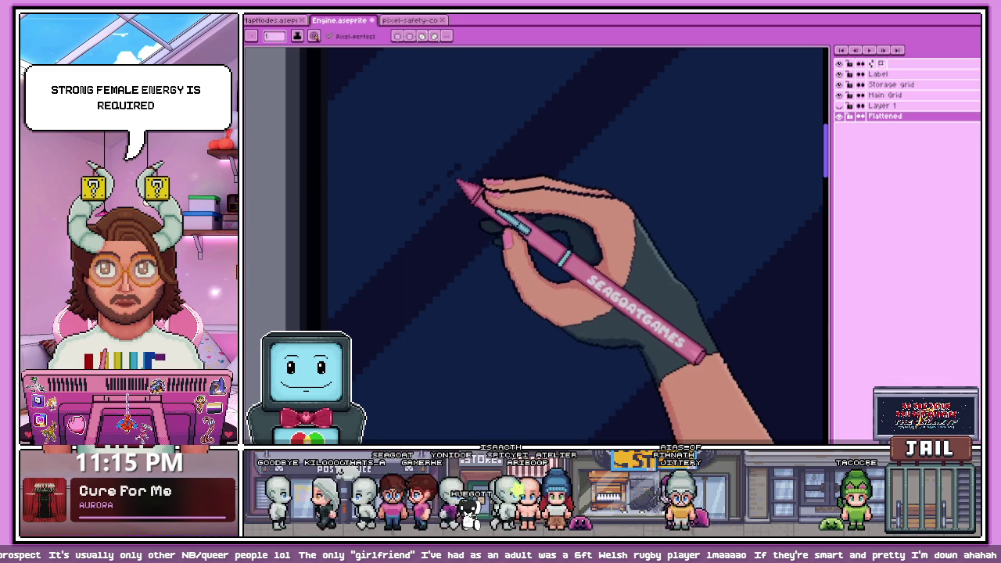
pyautogui.scroll(-1, 426, 215)
pyautogui.scroll(-1, 438, 289)
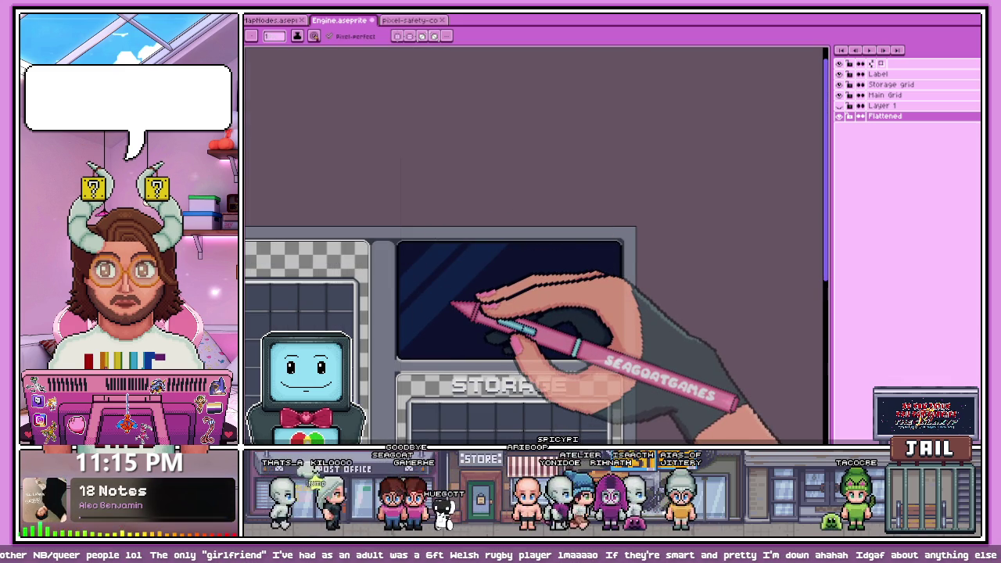
pyautogui.scroll(1, 469, 231)
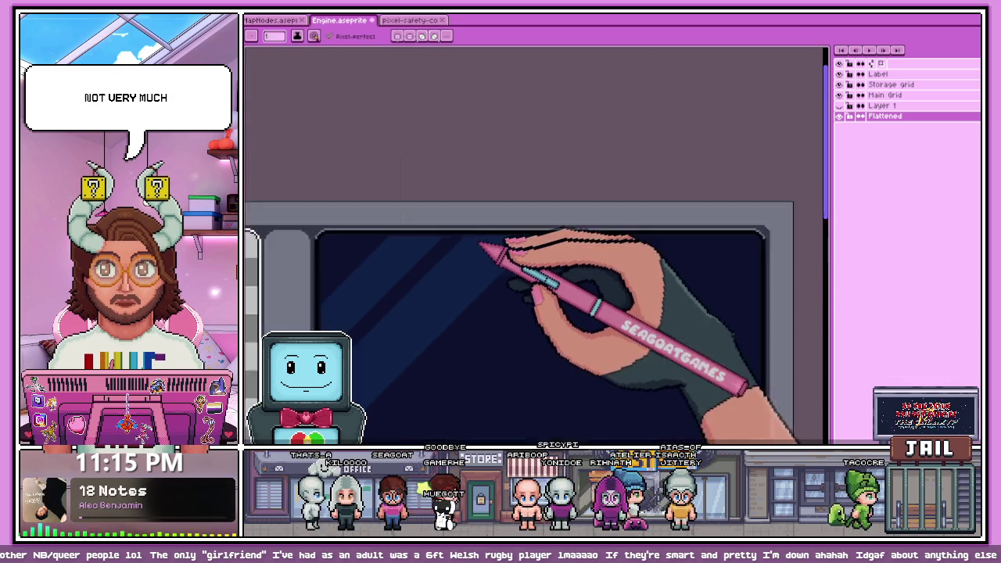
pyautogui.scroll(-1, 485, 211)
pyautogui.scroll(1, 454, 203)
pyautogui.click(413, 20)
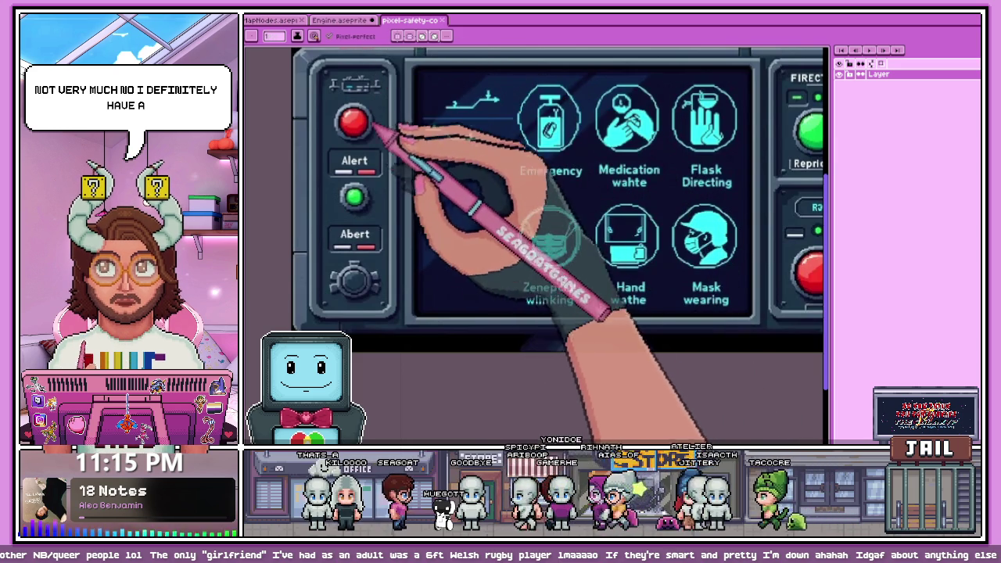
# Compare the Engine sprite against the safety control-panel reference sprite
pyautogui.scroll(3, 424, 208)
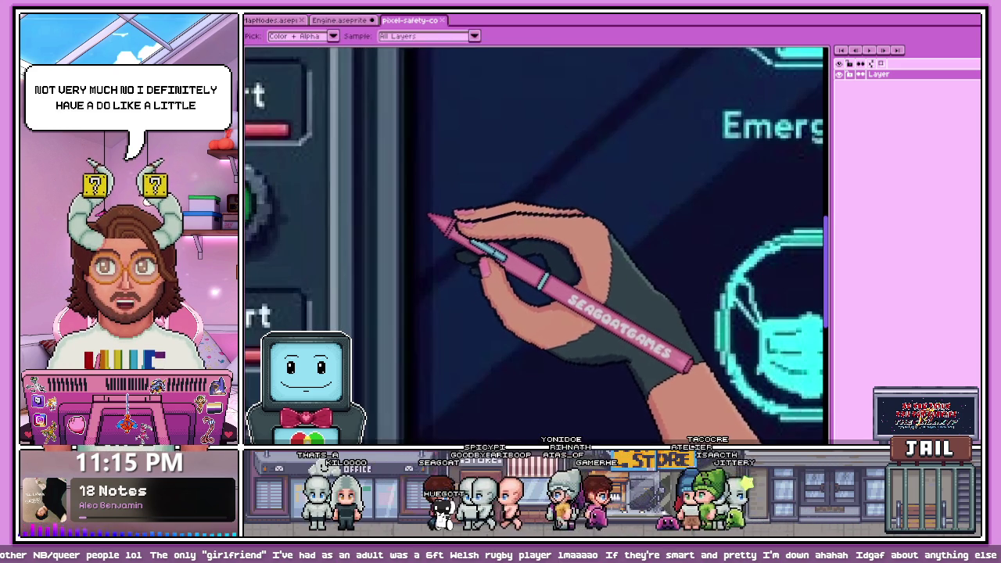
pyautogui.click(356, 19)
pyautogui.scroll(-2, 359, 196)
pyautogui.scroll(3, 436, 174)
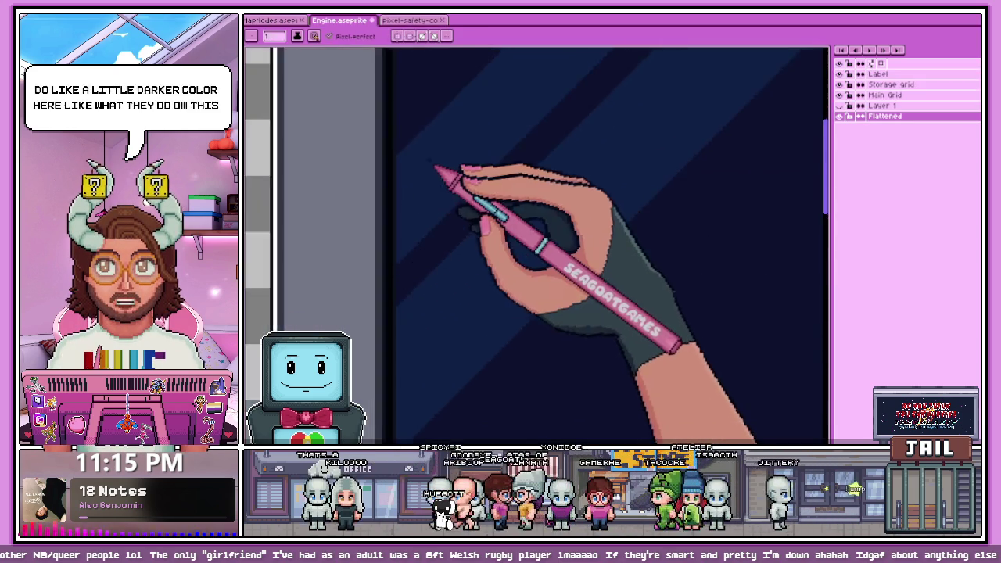
pyautogui.scroll(2, 436, 174)
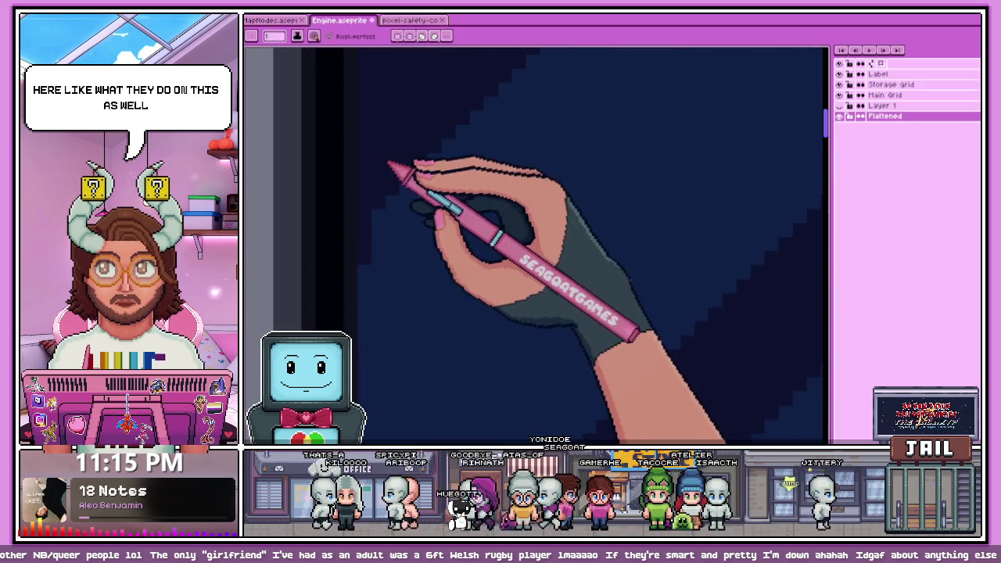
pyautogui.scroll(1, 390, 172)
pyautogui.scroll(1, 356, 276)
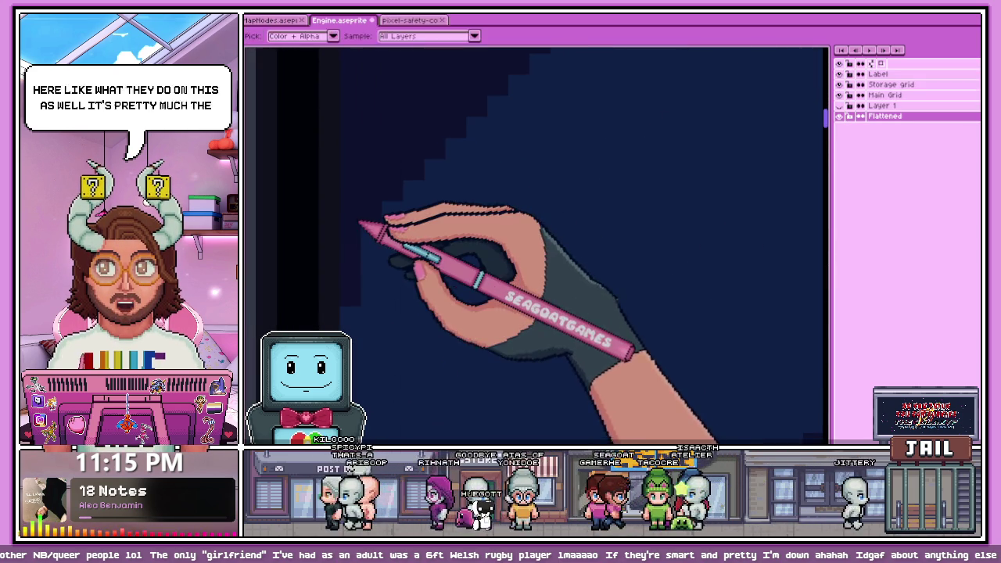
pyautogui.click(412, 20)
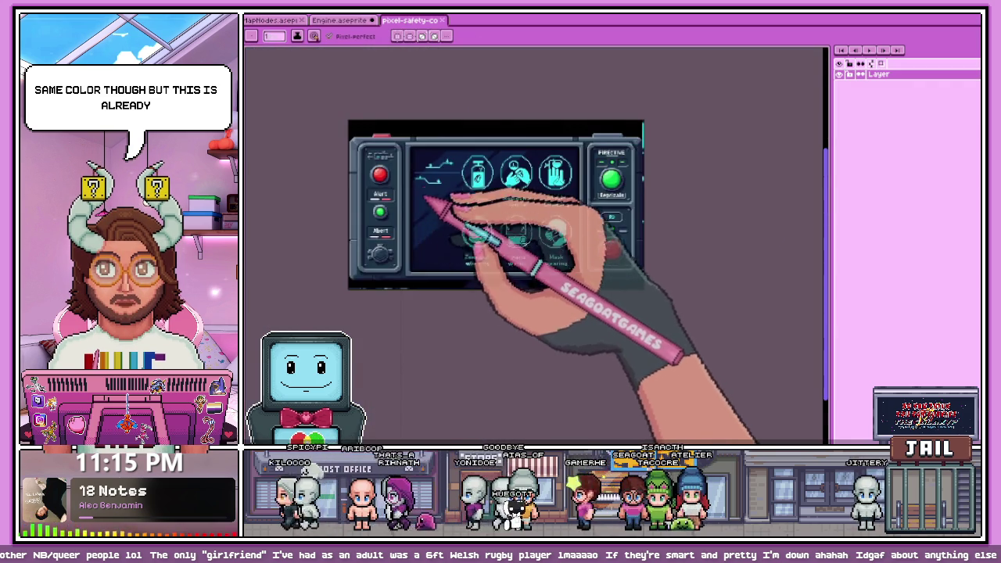
pyautogui.scroll(1, 417, 160)
pyautogui.scroll(1, 417, 160)
pyautogui.scroll(1, 416, 160)
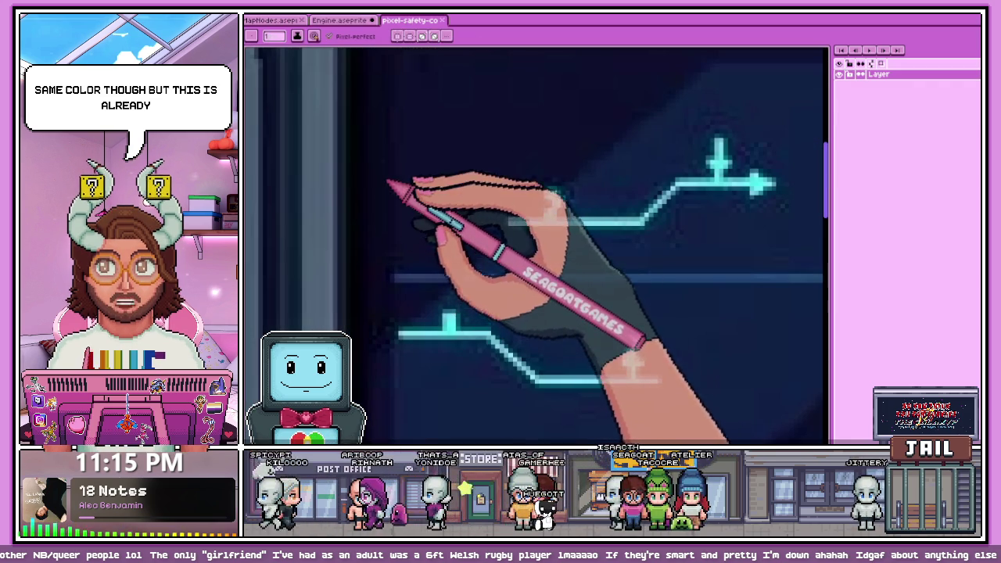
pyautogui.click(344, 21)
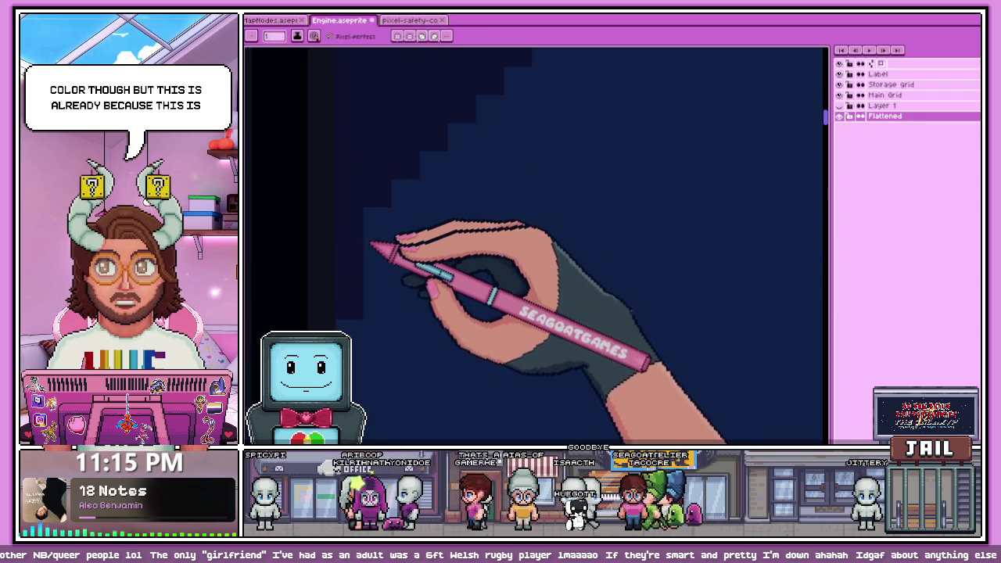
# Zoom in on the glass reflection bands and switch to the Eyedropper to sample them
pyautogui.hscroll(-3, 536, 242)
pyautogui.press('alt')
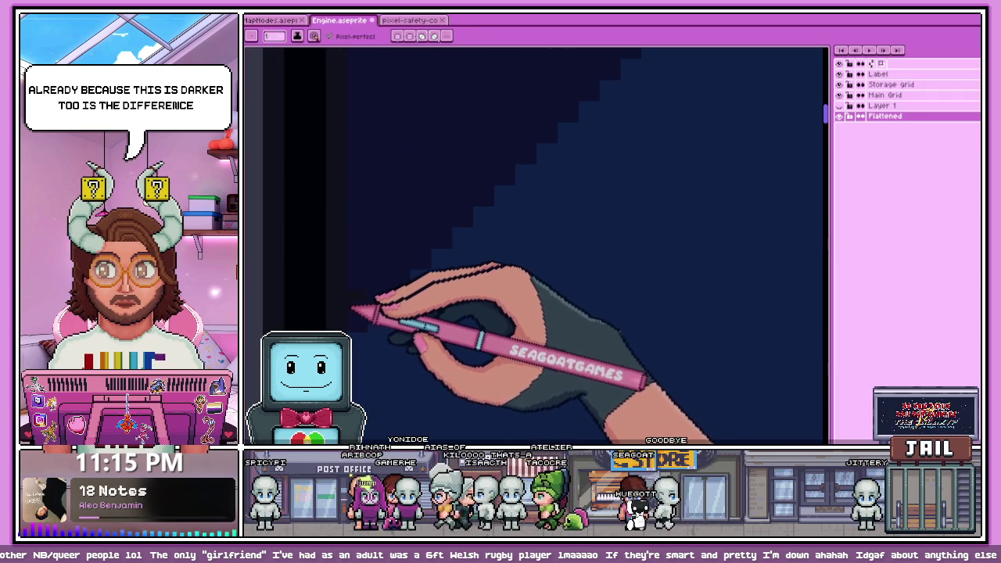
pyautogui.scroll(-3, 379, 299)
pyautogui.scroll(3, 375, 313)
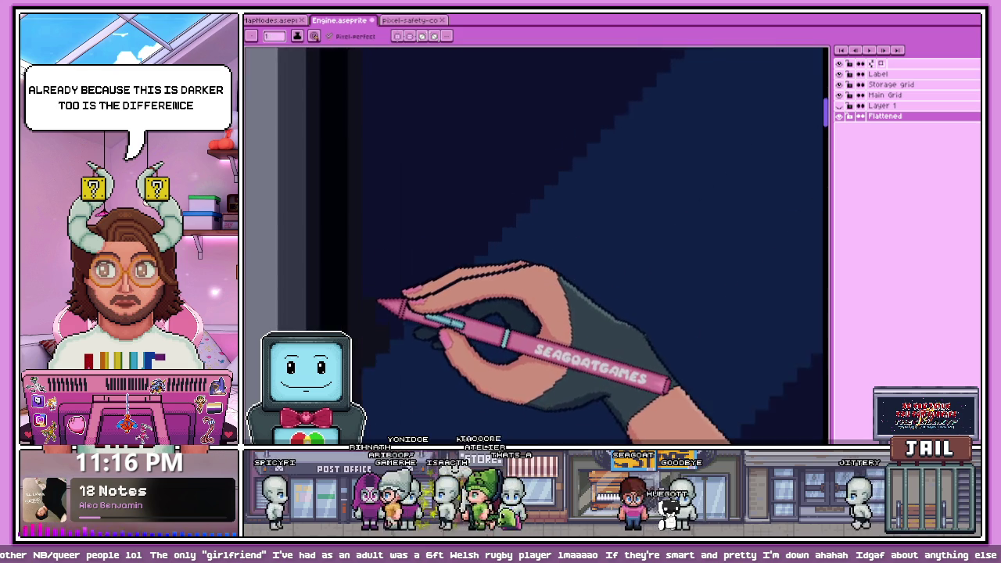
pyautogui.scroll(-3, 378, 262)
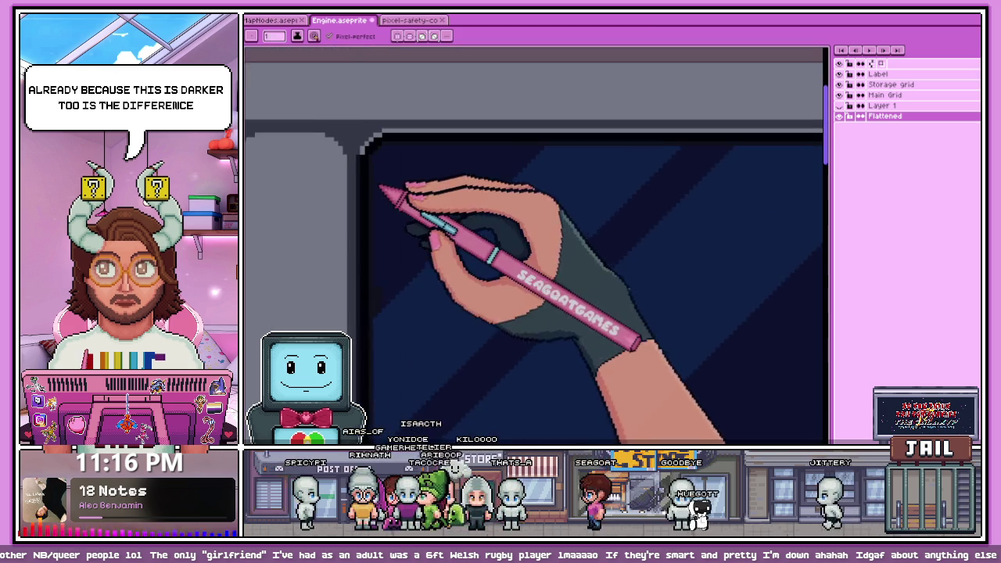
pyautogui.scroll(3, 367, 328)
pyautogui.scroll(1, 383, 305)
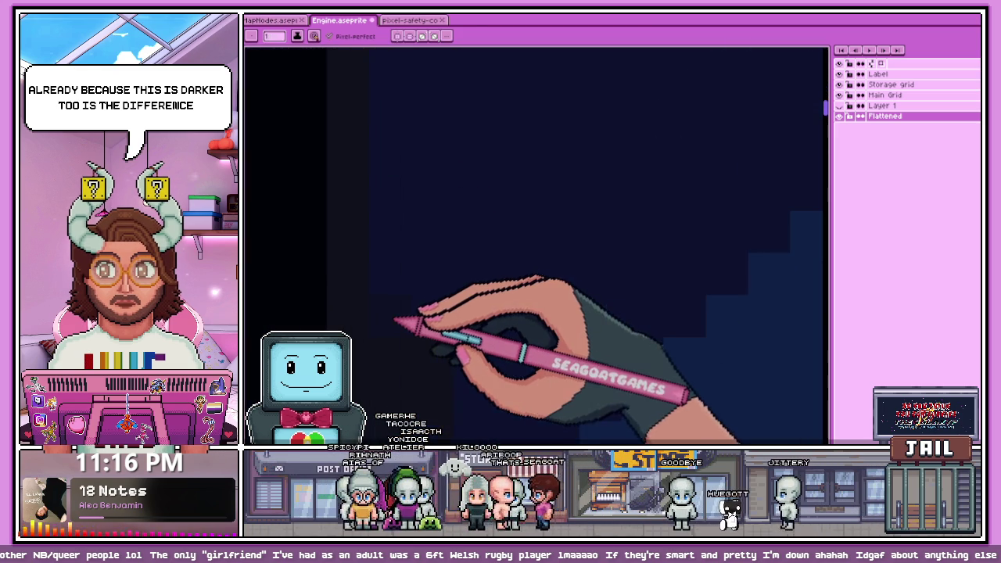
pyautogui.scroll(-2, 399, 305)
pyautogui.scroll(-1, 401, 335)
pyautogui.scroll(3, 394, 356)
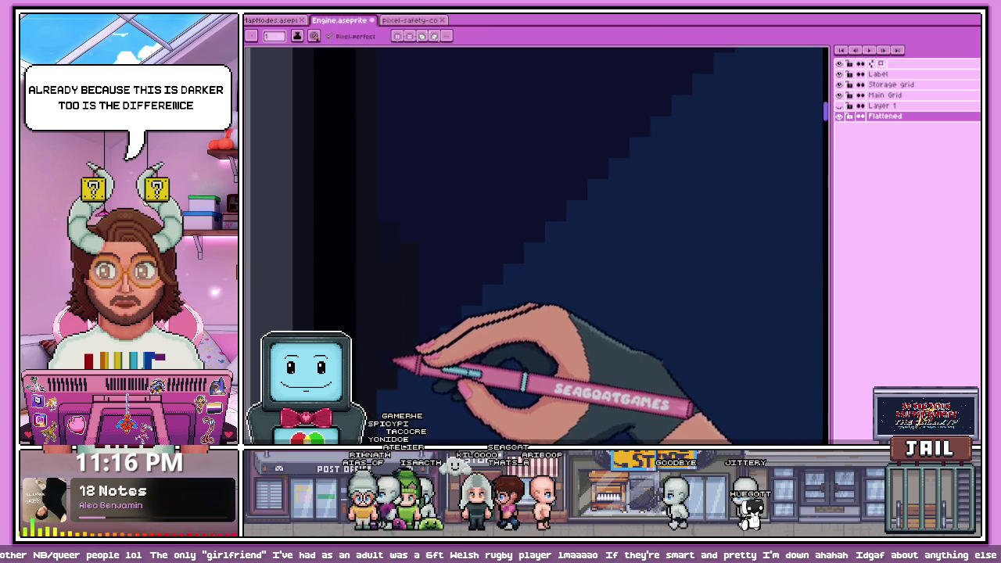
pyautogui.scroll(-2, 418, 313)
pyautogui.scroll(-1, 438, 305)
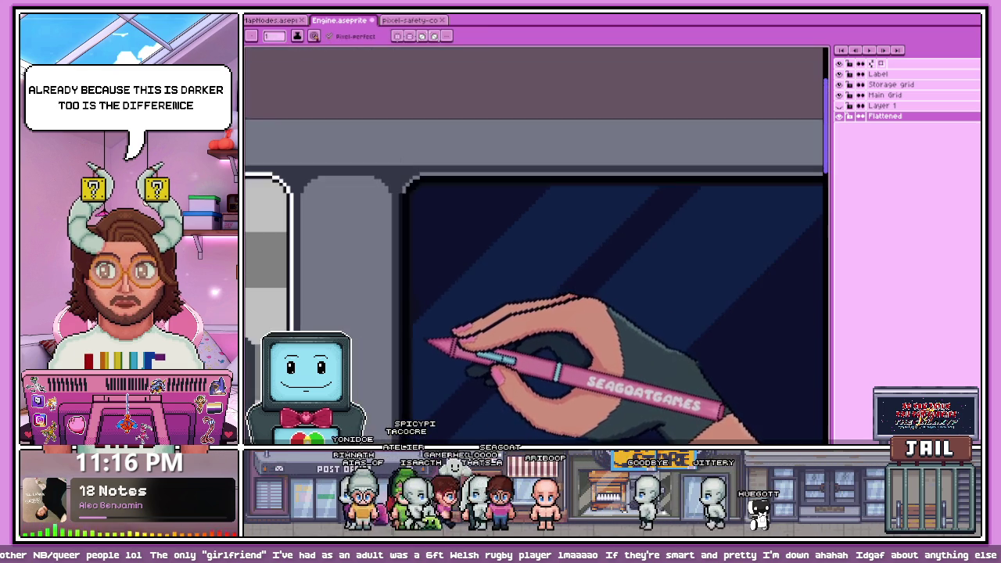
pyautogui.scroll(3, 425, 297)
pyautogui.scroll(-2, 407, 297)
pyautogui.scroll(2, 410, 290)
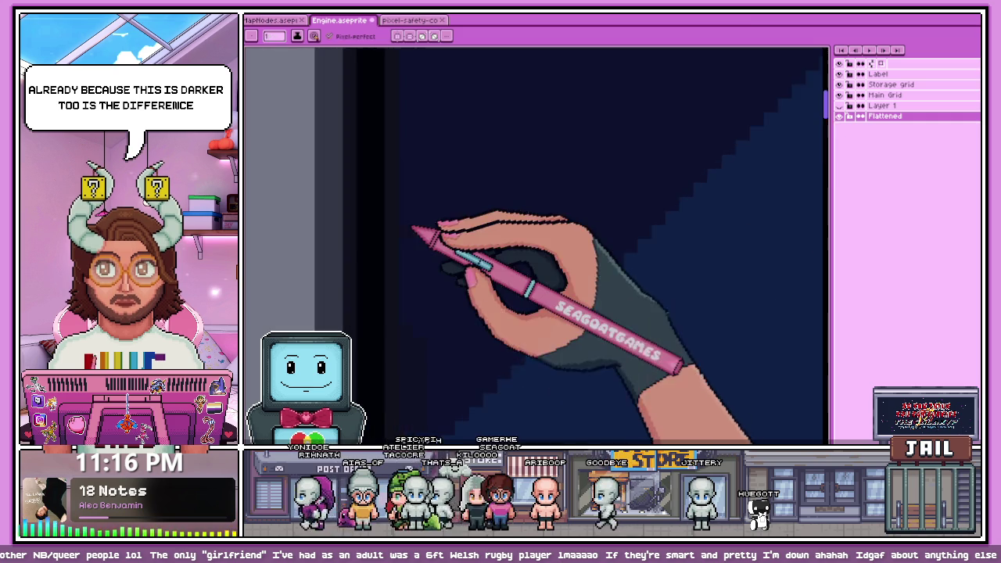
pyautogui.scroll(-2, 426, 368)
pyautogui.scroll(2, 418, 244)
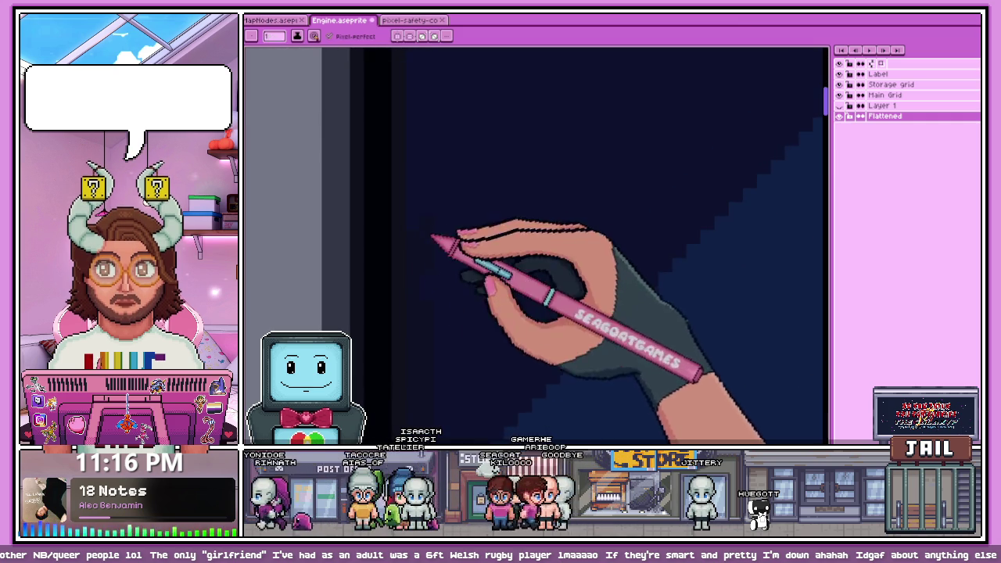
pyautogui.scroll(-2, 432, 234)
pyautogui.scroll(2, 458, 206)
pyautogui.scroll(-2, 433, 319)
pyautogui.scroll(2, 420, 197)
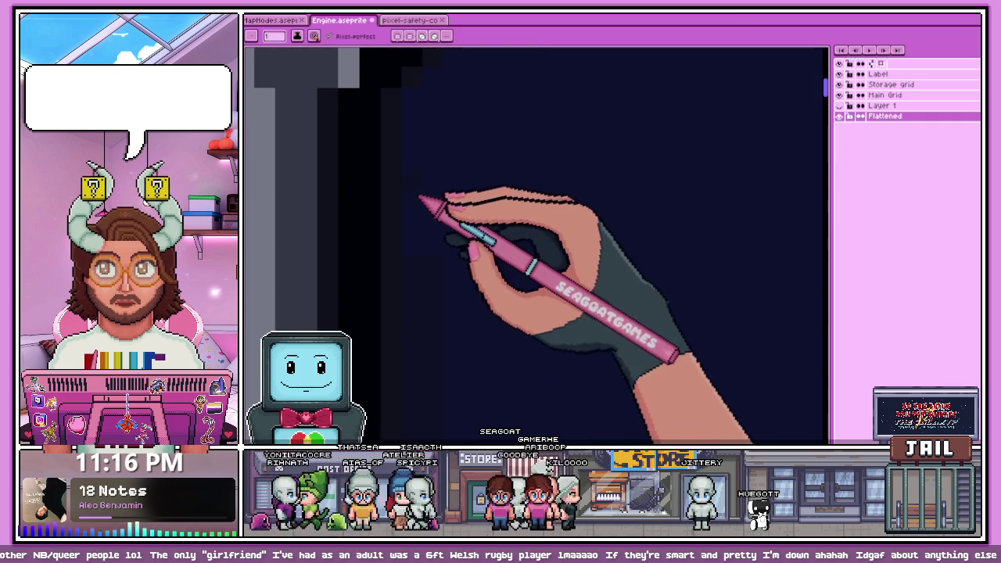
pyautogui.scroll(-2, 434, 191)
pyautogui.scroll(2, 447, 224)
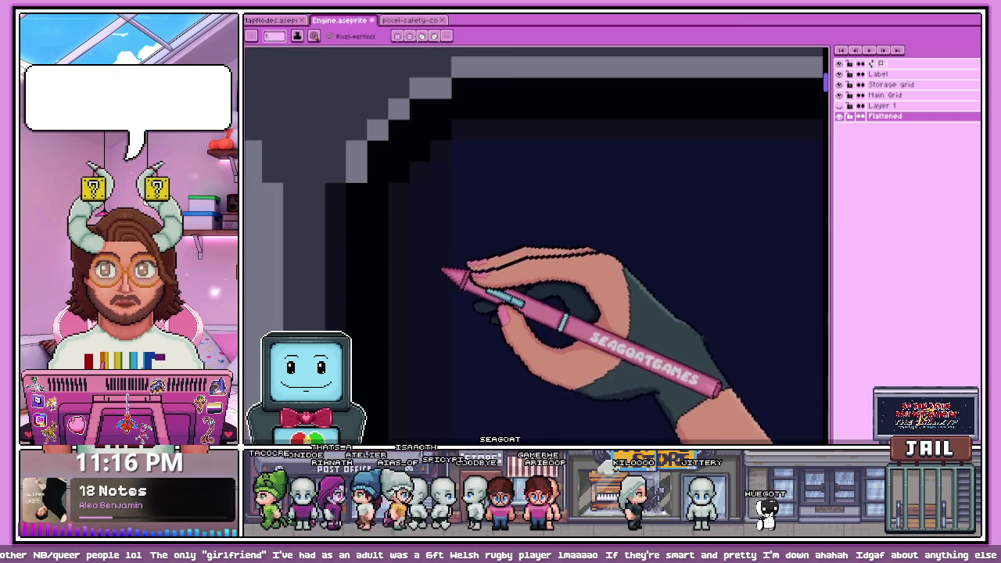
pyautogui.scroll(-2, 442, 270)
pyautogui.scroll(1, 495, 219)
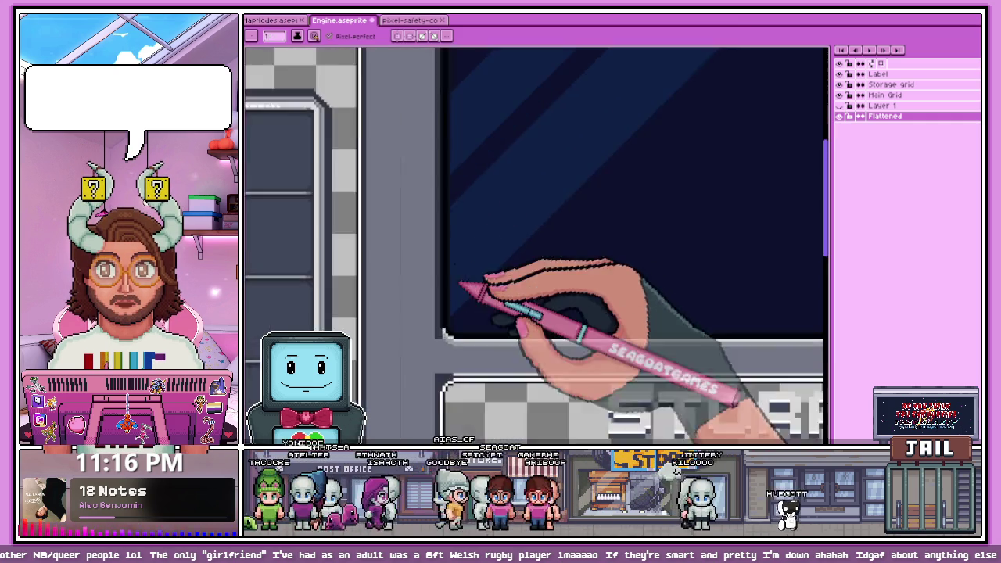
pyautogui.scroll(2, 462, 157)
pyautogui.scroll(1, 454, 165)
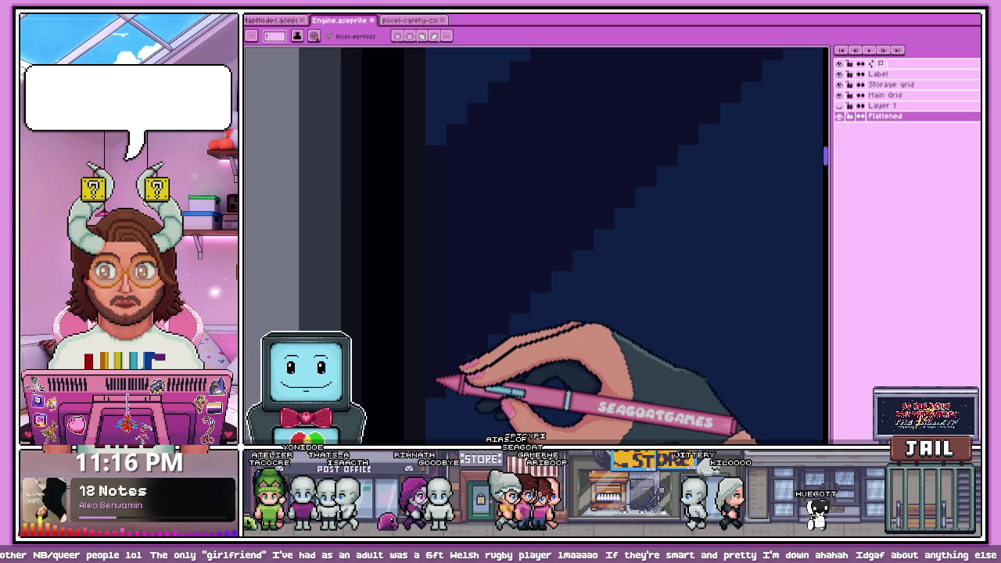
pyautogui.scroll(1, 463, 166)
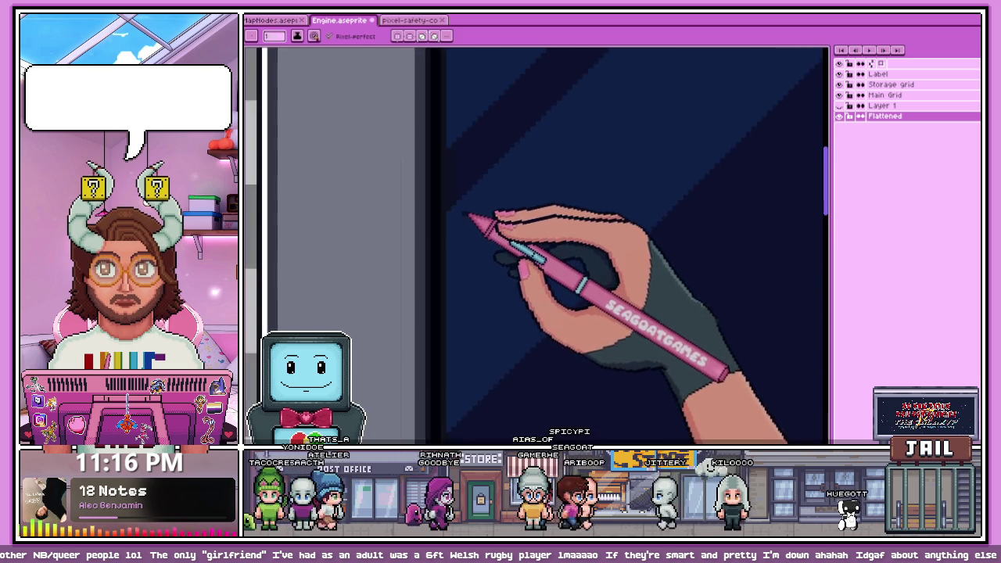
pyautogui.scroll(1, 460, 195)
pyautogui.scroll(1, 438, 205)
pyautogui.scroll(1, 438, 219)
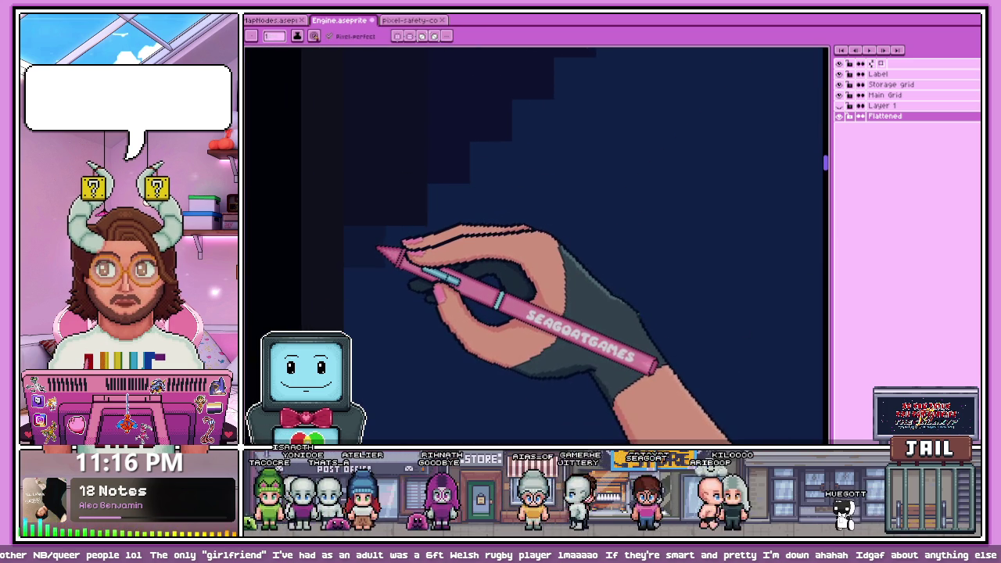
pyautogui.scroll(-1, 381, 242)
pyautogui.scroll(-1, 414, 235)
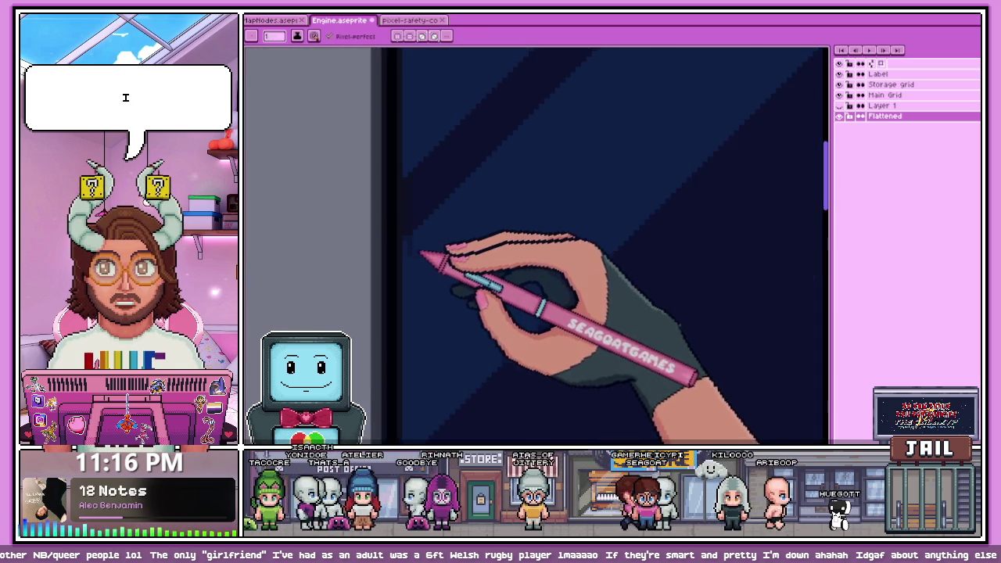
pyautogui.scroll(-1, 434, 266)
pyautogui.scroll(1, 422, 246)
pyautogui.scroll(-1, 411, 329)
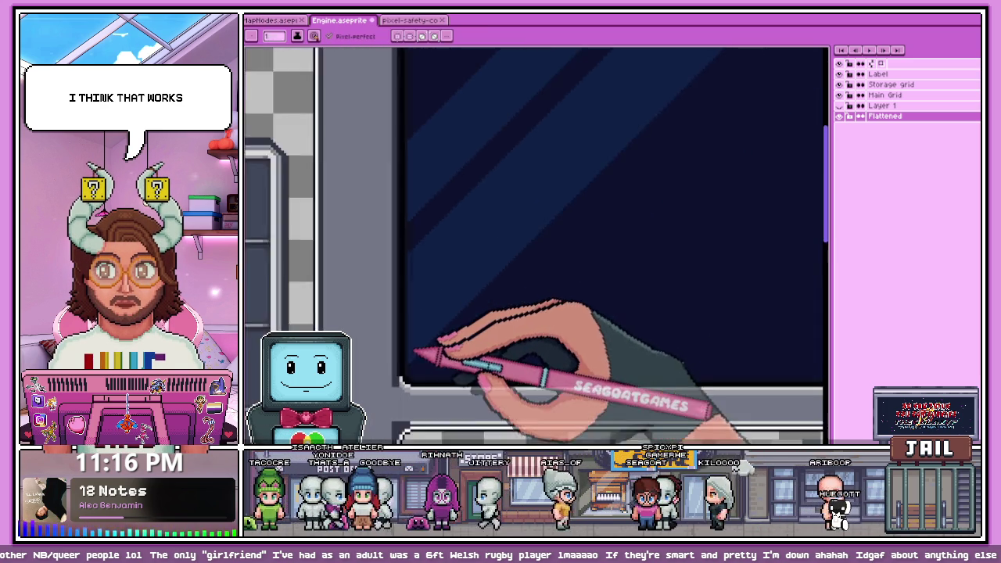
pyautogui.scroll(2, 417, 347)
pyautogui.scroll(-1, 411, 336)
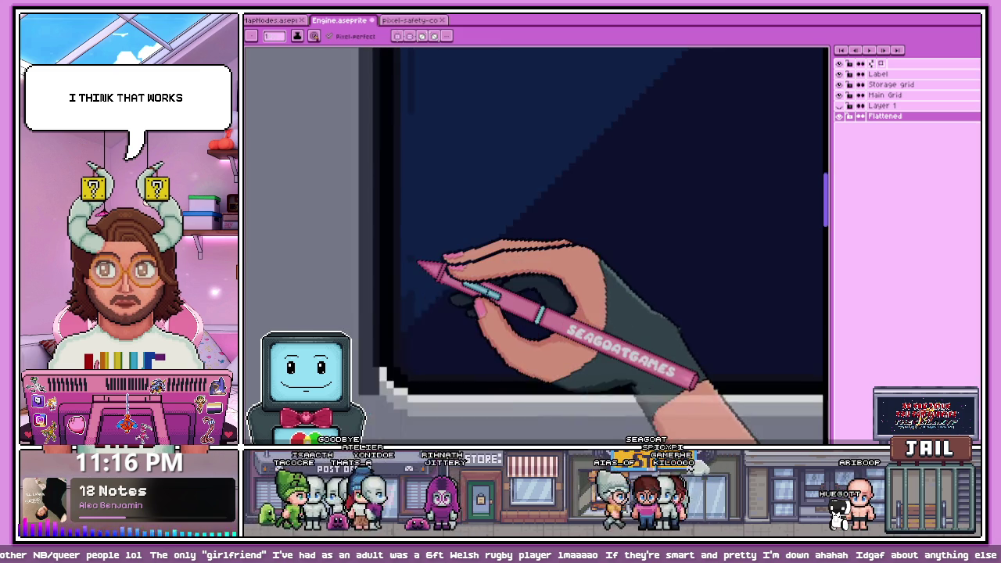
pyautogui.scroll(1, 417, 297)
pyautogui.scroll(-1, 419, 356)
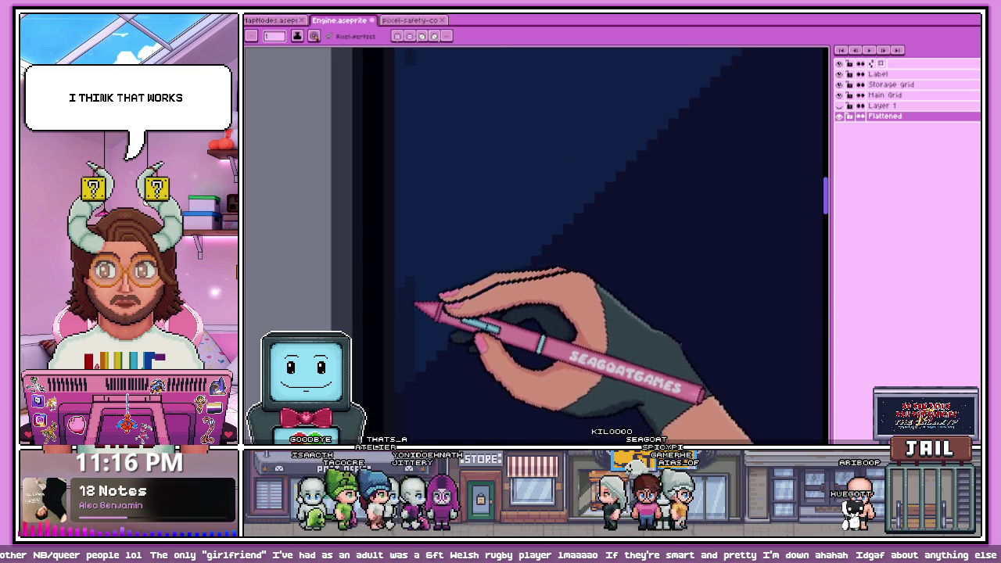
pyautogui.scroll(-1, 414, 333)
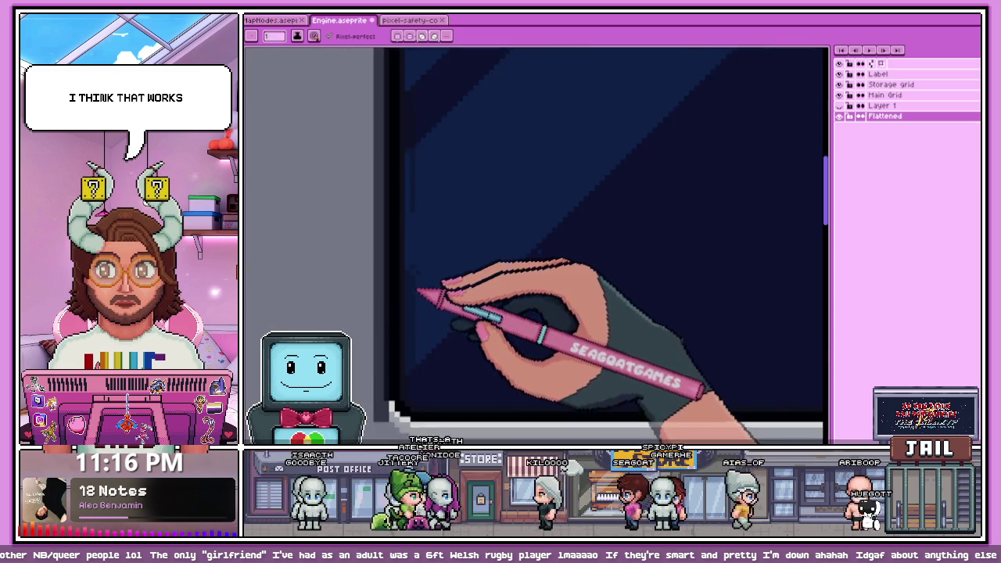
pyautogui.scroll(1, 411, 266)
pyautogui.scroll(-1, 414, 305)
pyautogui.scroll(2, 411, 301)
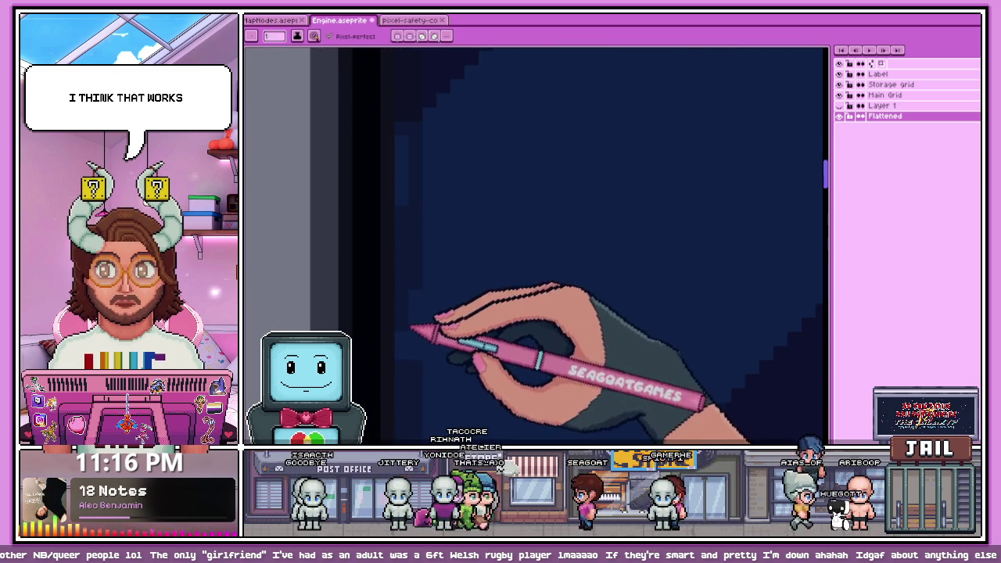
pyautogui.scroll(-1, 416, 297)
pyautogui.scroll(1, 411, 348)
pyautogui.scroll(-1, 445, 195)
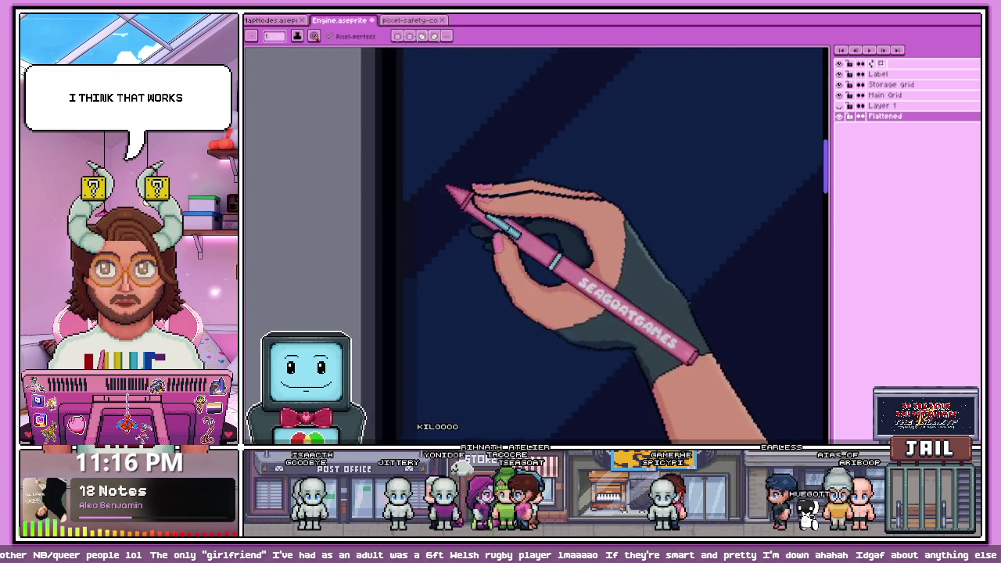
pyautogui.scroll(-1, 442, 305)
pyautogui.scroll(-1, 412, 432)
pyautogui.scroll(1, 412, 433)
pyautogui.press('alt')
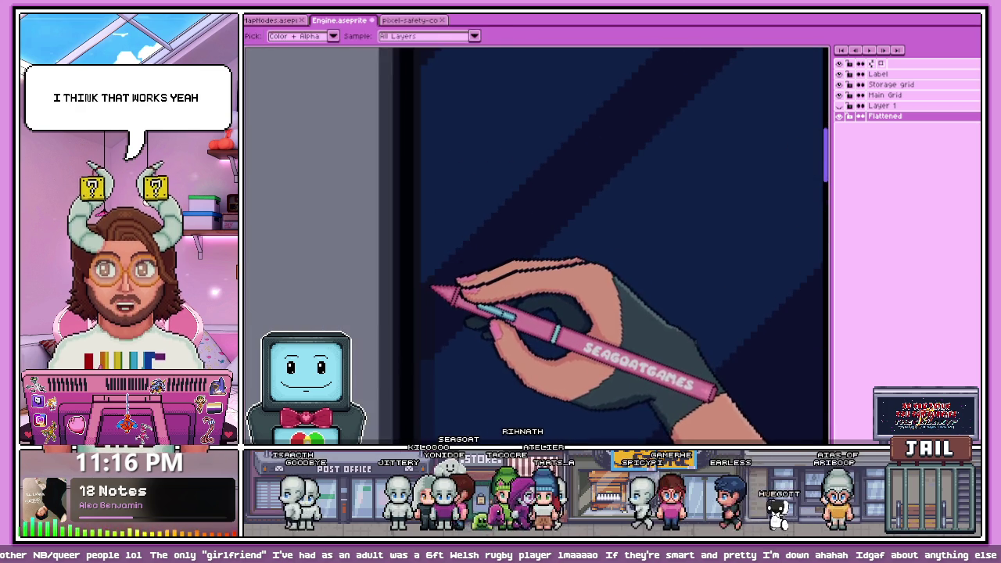
pyautogui.scroll(1, 430, 321)
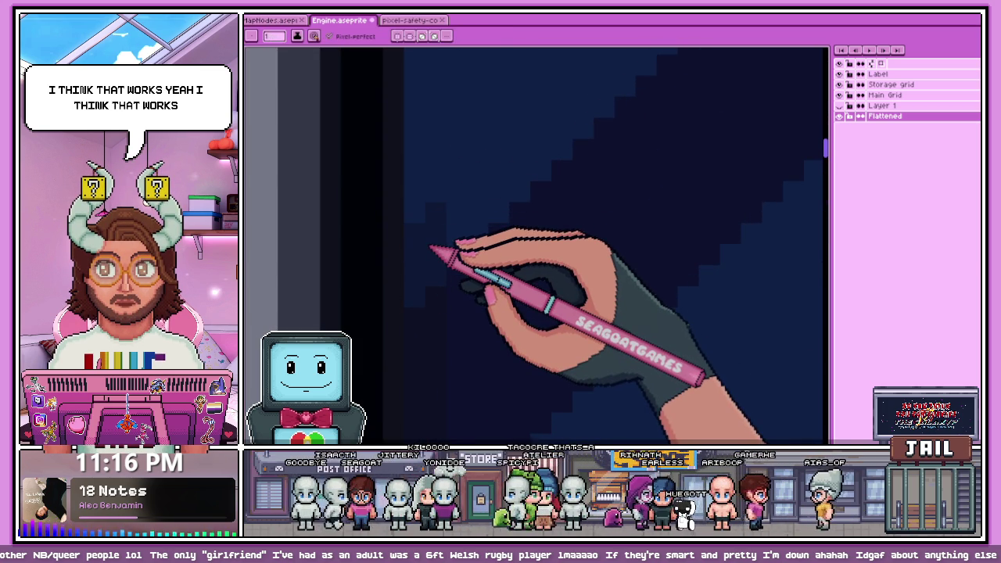
pyautogui.scroll(1, 407, 212)
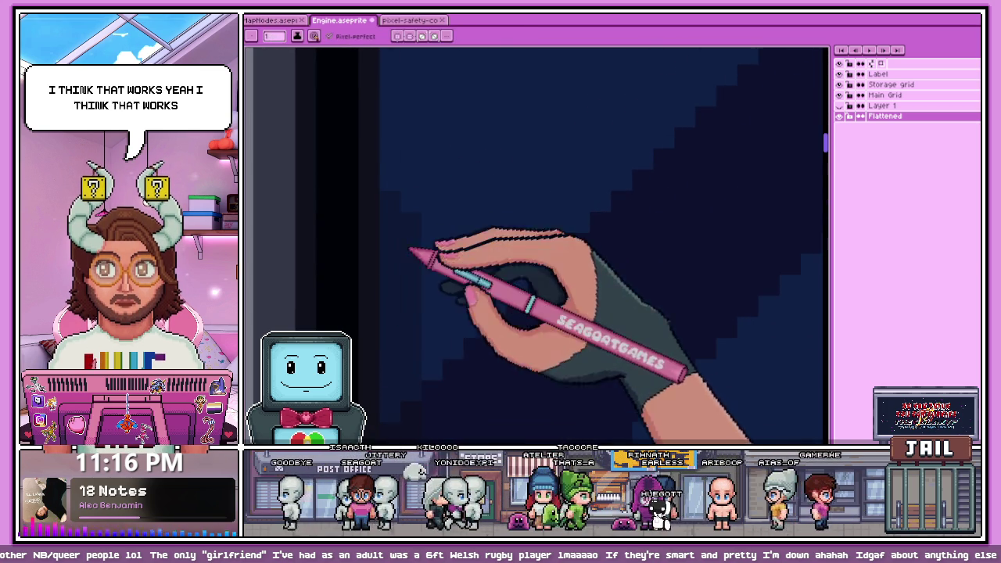
pyautogui.moveTo(410, 250); pyautogui.dragTo(408, 169)
pyautogui.scroll(-1, 405, 227)
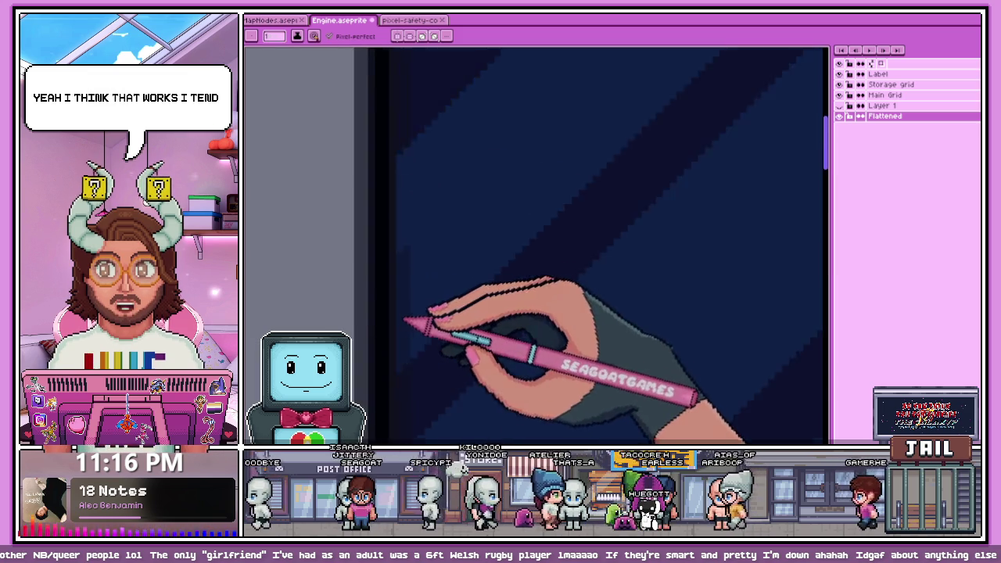
pyautogui.scroll(-2, 405, 227)
pyautogui.scroll(-1, 404, 228)
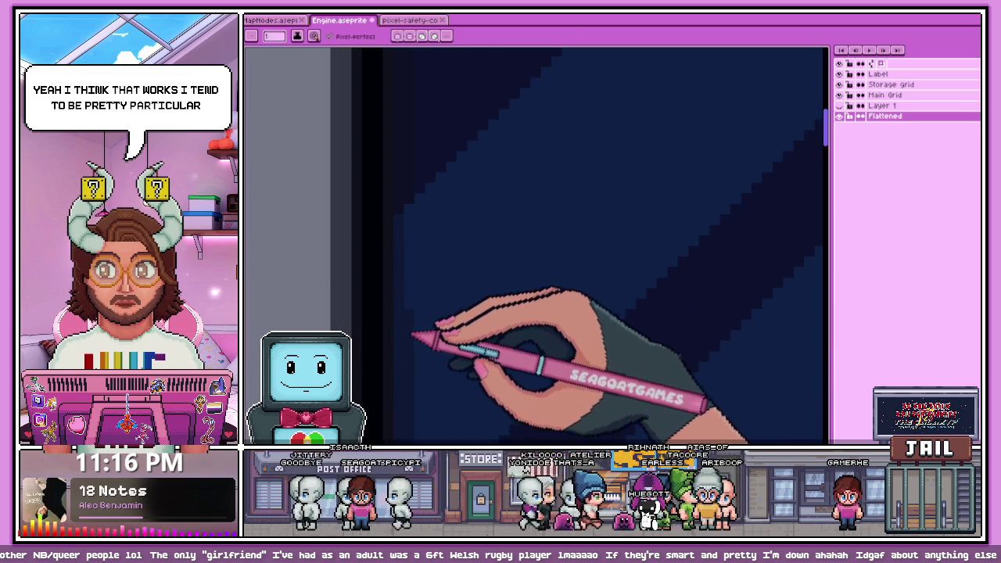
pyautogui.scroll(-1, 469, 117)
pyautogui.scroll(-2, 456, 286)
pyautogui.scroll(-1, 447, 232)
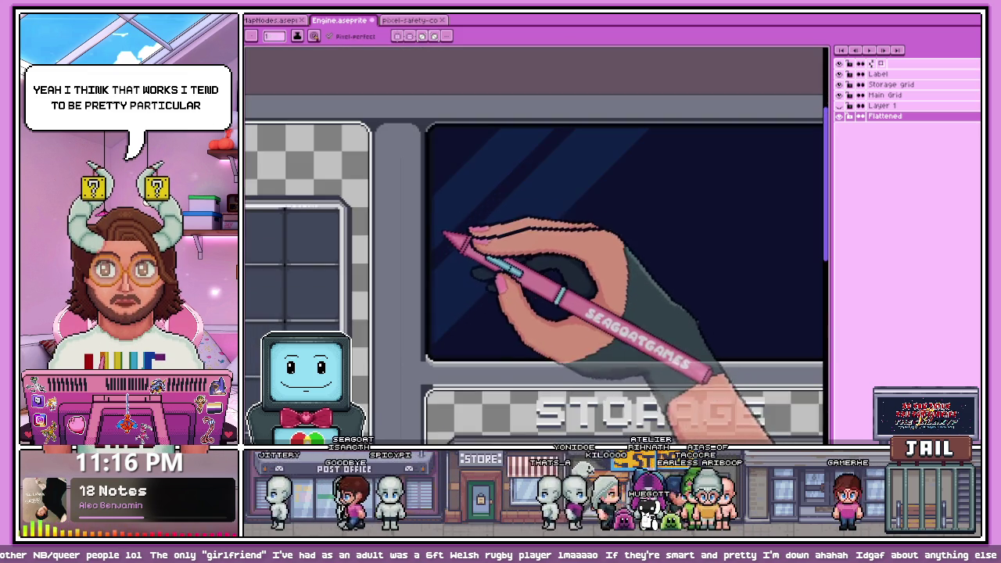
pyautogui.scroll(2, 430, 321)
pyautogui.scroll(-1, 438, 336)
pyautogui.scroll(1, 449, 328)
pyautogui.scroll(1, 454, 235)
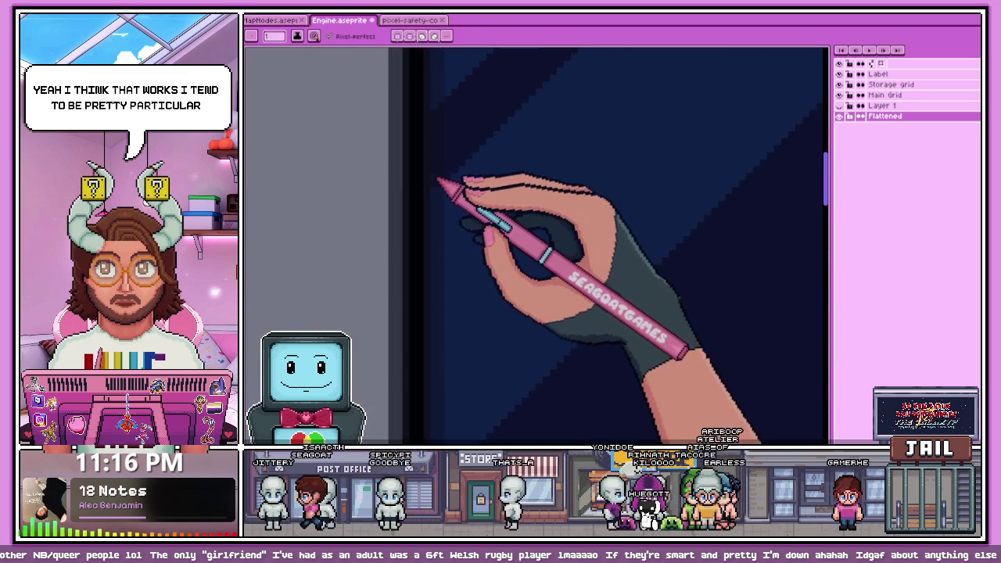
pyautogui.scroll(1, 449, 168)
pyautogui.scroll(1, 458, 395)
pyautogui.scroll(2, 447, 364)
pyautogui.scroll(1, 454, 339)
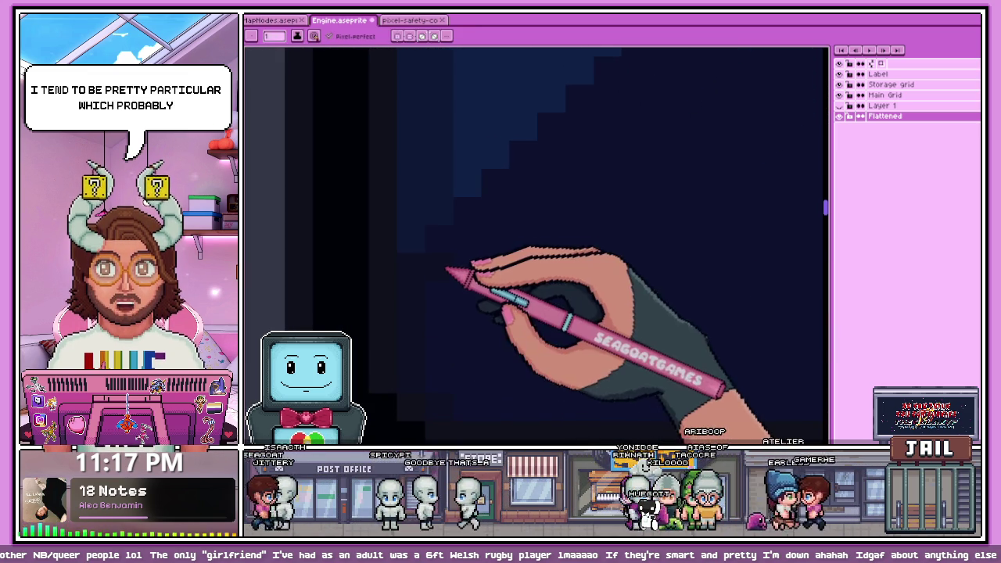
pyautogui.scroll(-2, 492, 224)
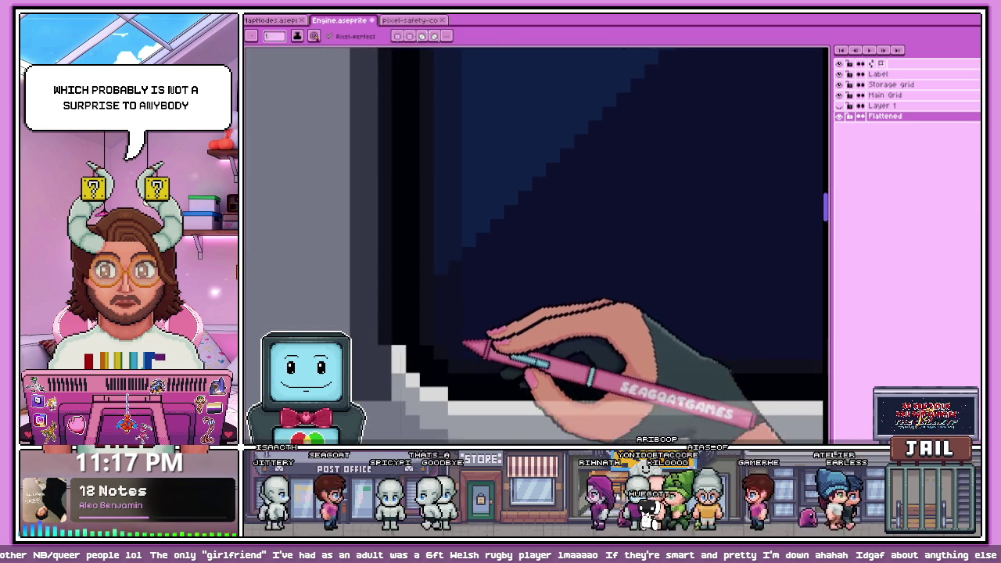
pyautogui.scroll(-1, 469, 331)
pyautogui.scroll(-1, 467, 313)
pyautogui.scroll(1, 474, 125)
pyautogui.scroll(1, 475, 141)
pyautogui.scroll(1, 476, 166)
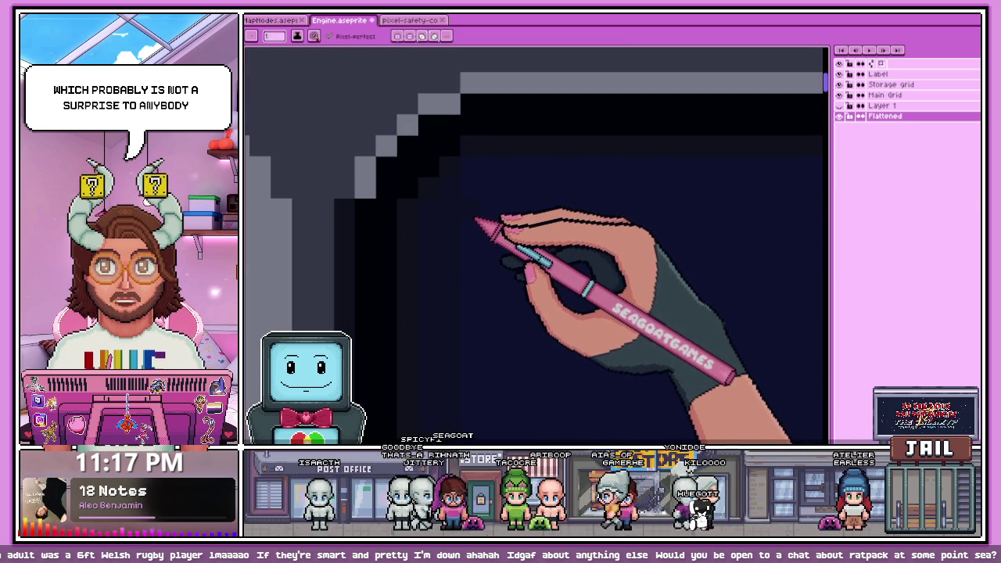
# Place one dark navy pixel on the lighter blue band's stepped reflection edge
pyautogui.scroll(-1, 461, 242)
pyautogui.scroll(1, 442, 290)
pyautogui.scroll(1, 446, 258)
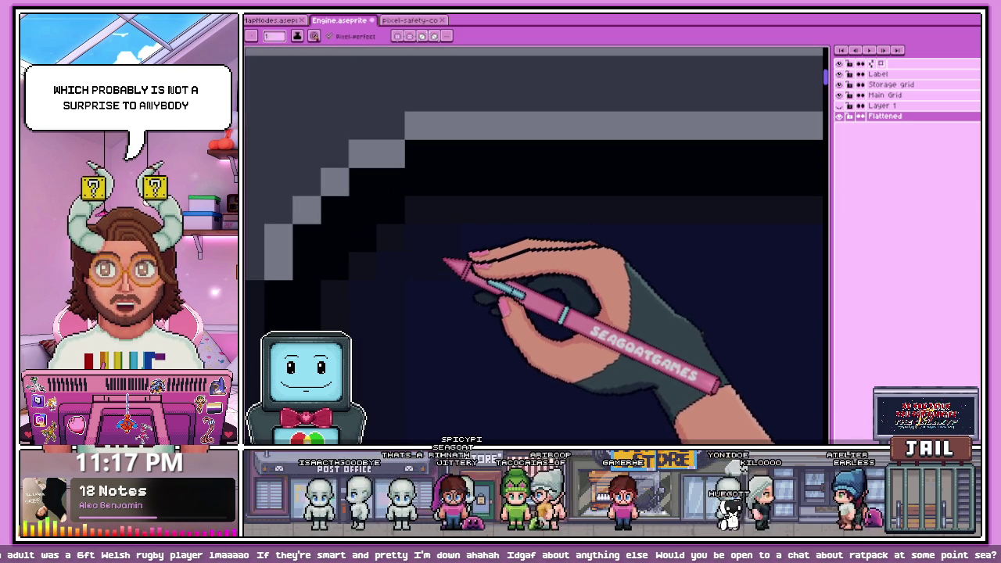
pyautogui.scroll(-2, 434, 252)
pyautogui.scroll(1, 438, 261)
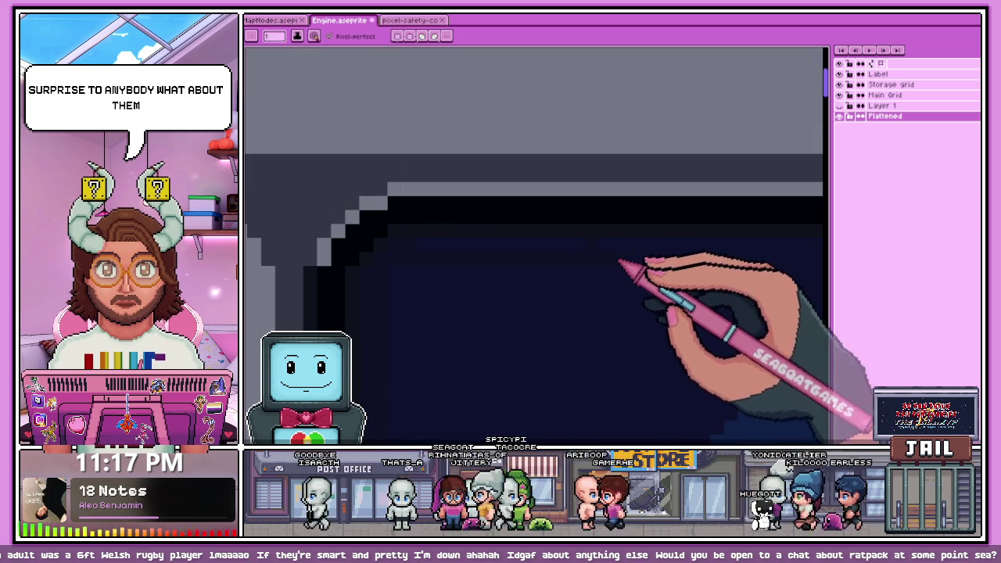
pyautogui.scroll(-2, 359, 228)
pyautogui.scroll(1, 625, 244)
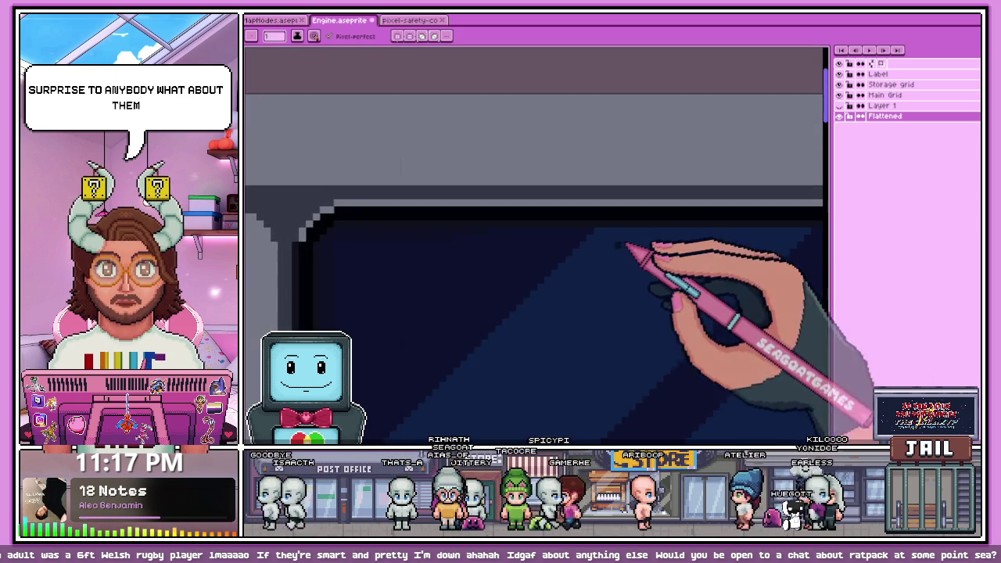
pyautogui.scroll(-1, 469, 245)
pyautogui.scroll(2, 538, 242)
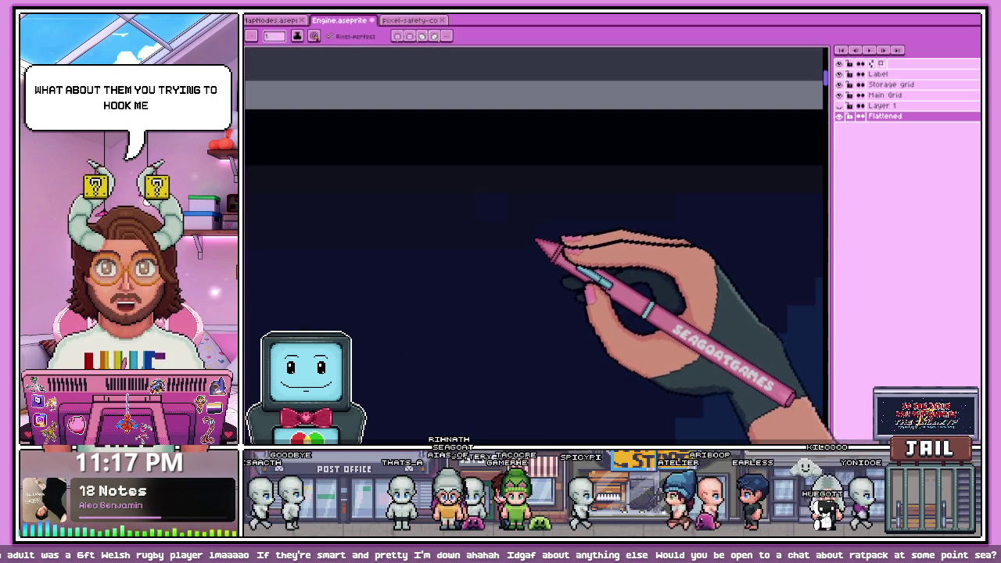
pyautogui.scroll(-2, 602, 233)
pyautogui.scroll(1, 470, 211)
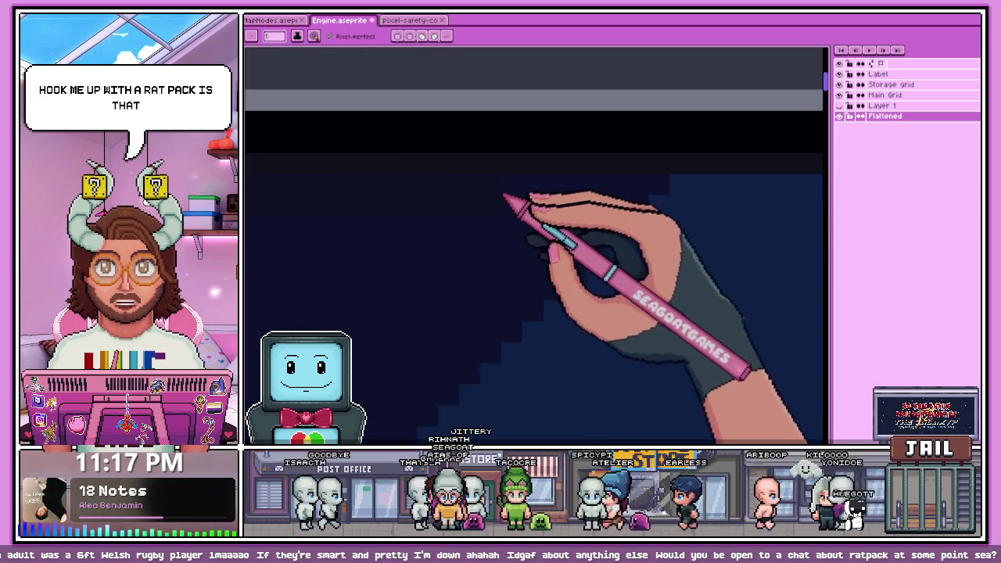
pyautogui.scroll(-1, 375, 231)
pyautogui.scroll(-1, 518, 212)
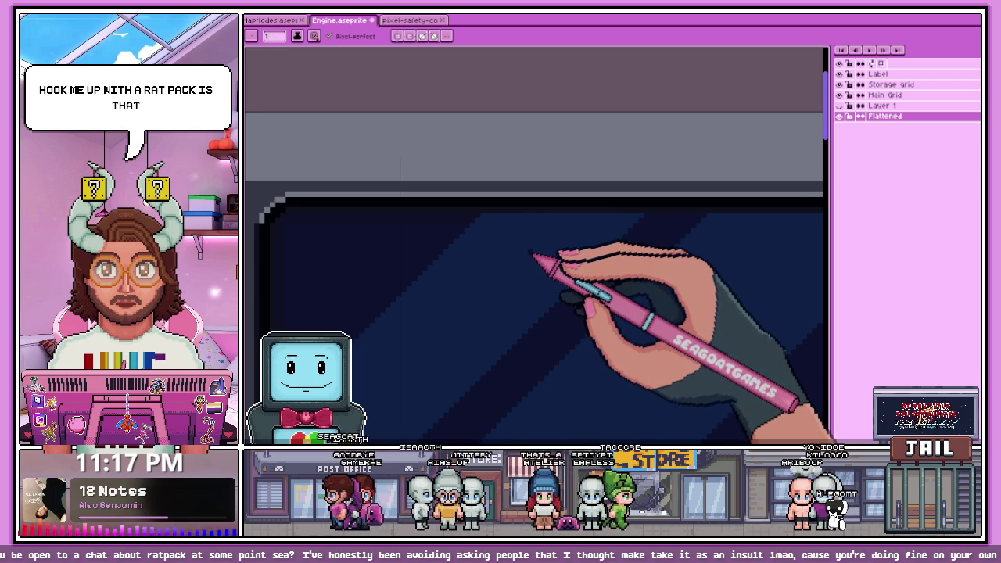
pyautogui.scroll(1, 608, 228)
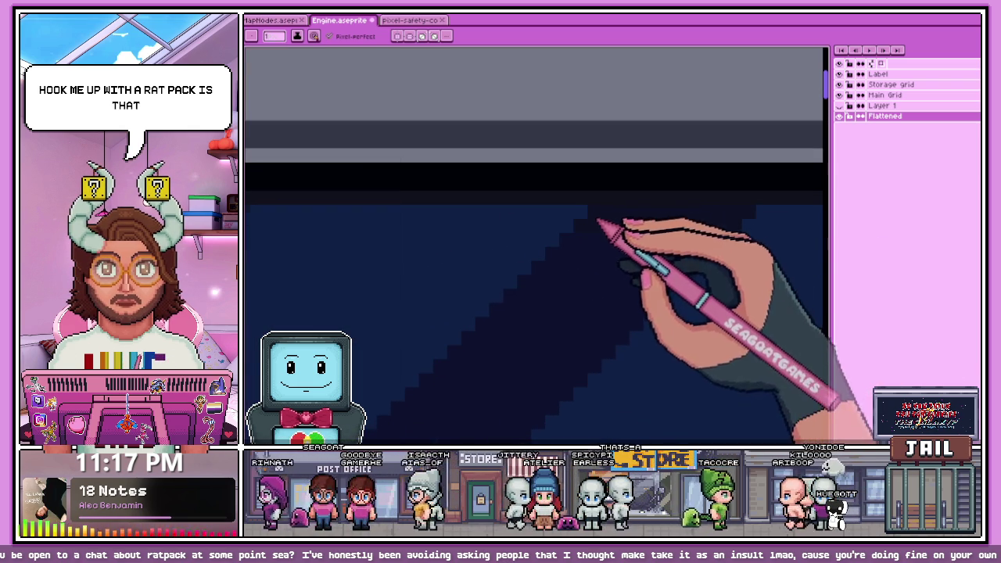
pyautogui.scroll(2, 476, 257)
pyautogui.scroll(-2, 659, 242)
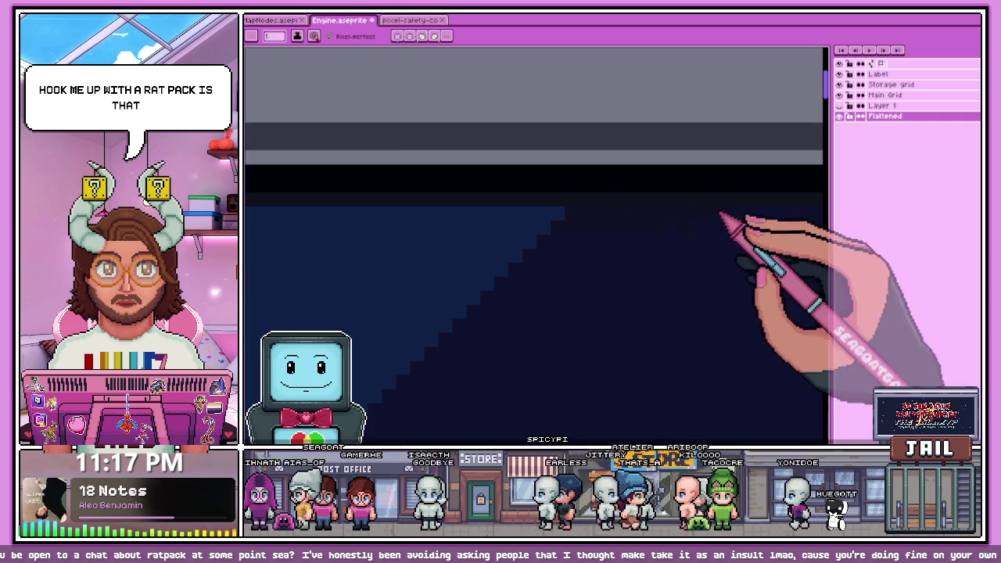
pyautogui.click(473, 270)
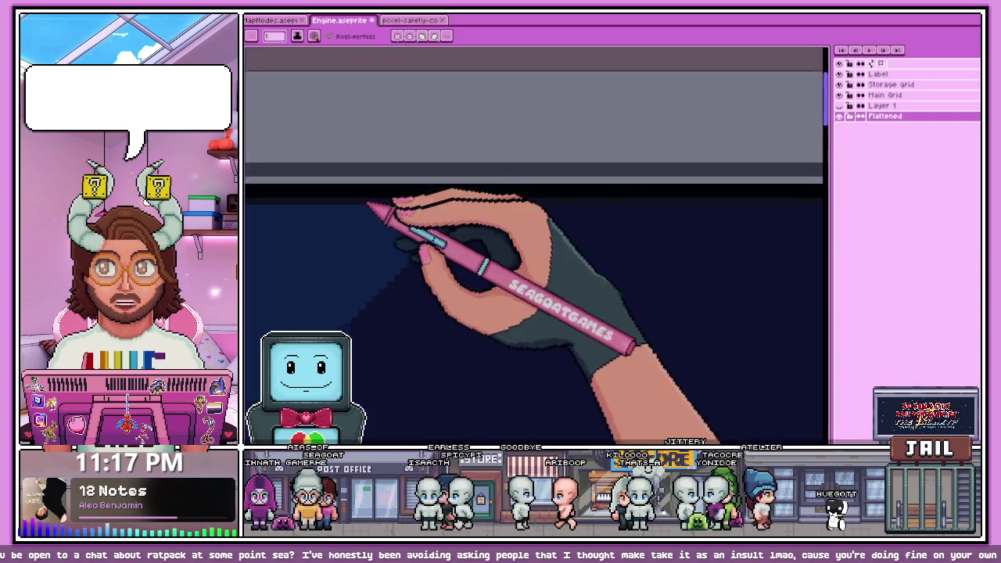
pyautogui.scroll(-2, 516, 250)
pyautogui.scroll(2, 469, 235)
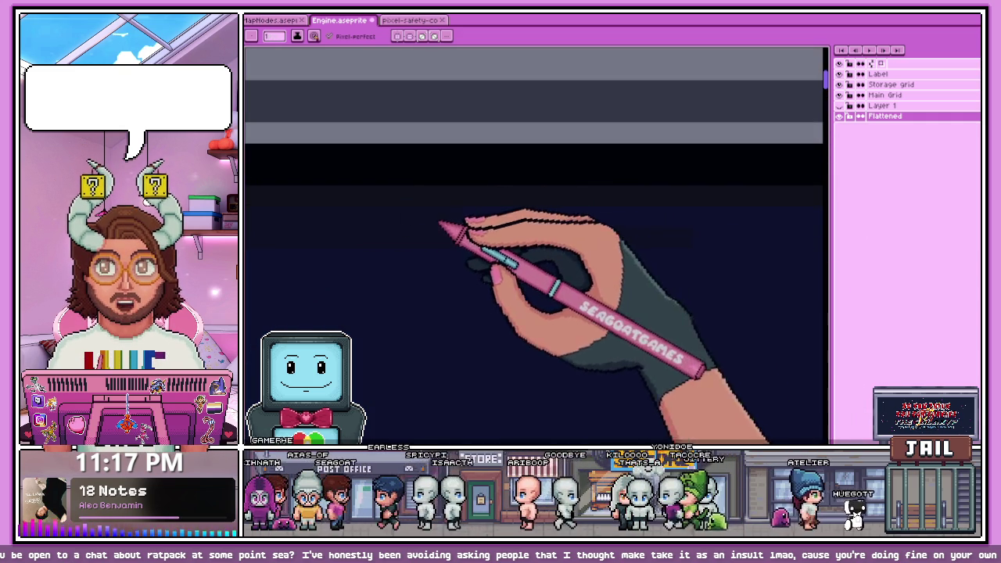
pyautogui.scroll(2, 626, 234)
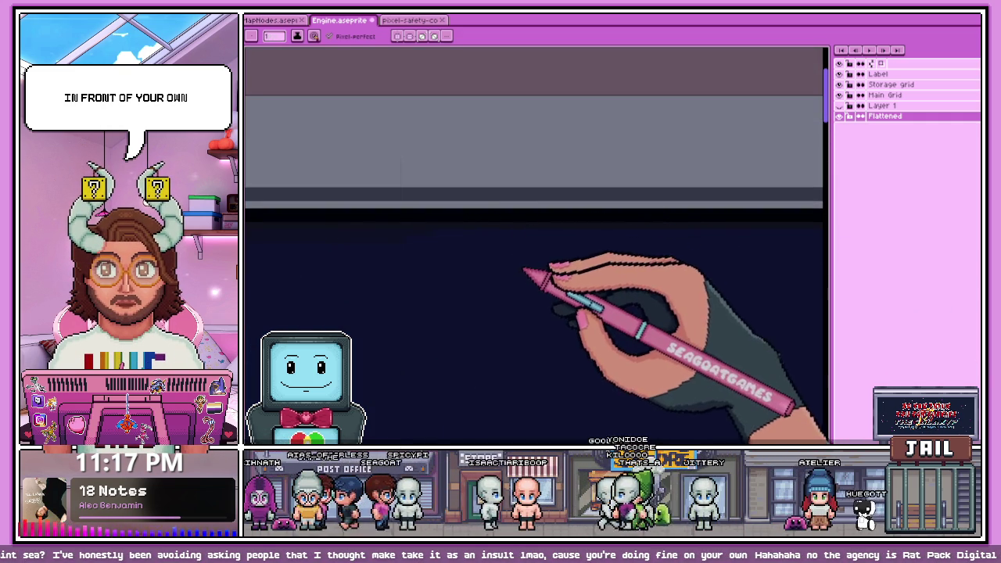
pyautogui.scroll(-1, 518, 235)
pyautogui.scroll(-2, 516, 231)
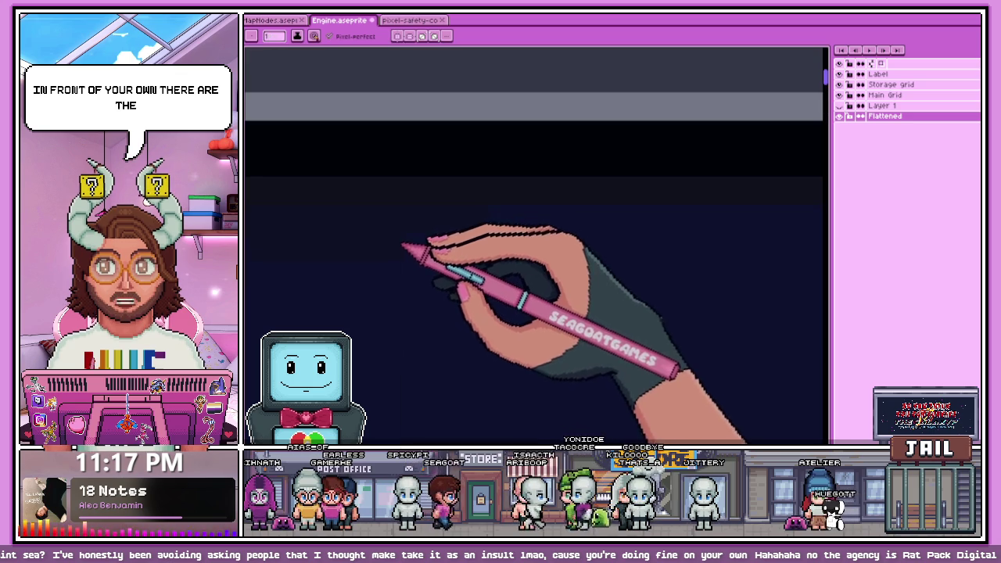
pyautogui.scroll(2, 391, 247)
pyautogui.scroll(1, 430, 266)
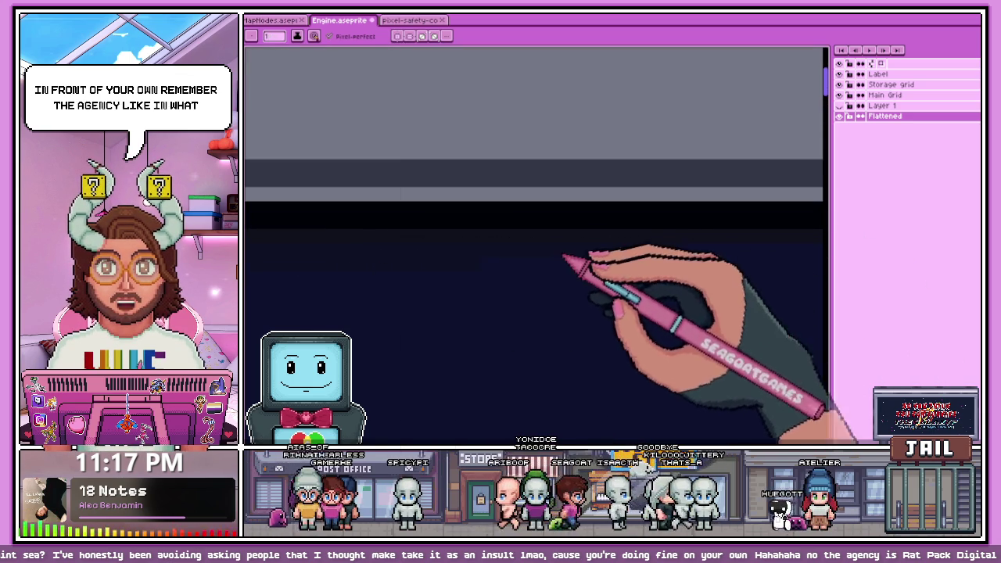
pyautogui.scroll(-1, 469, 250)
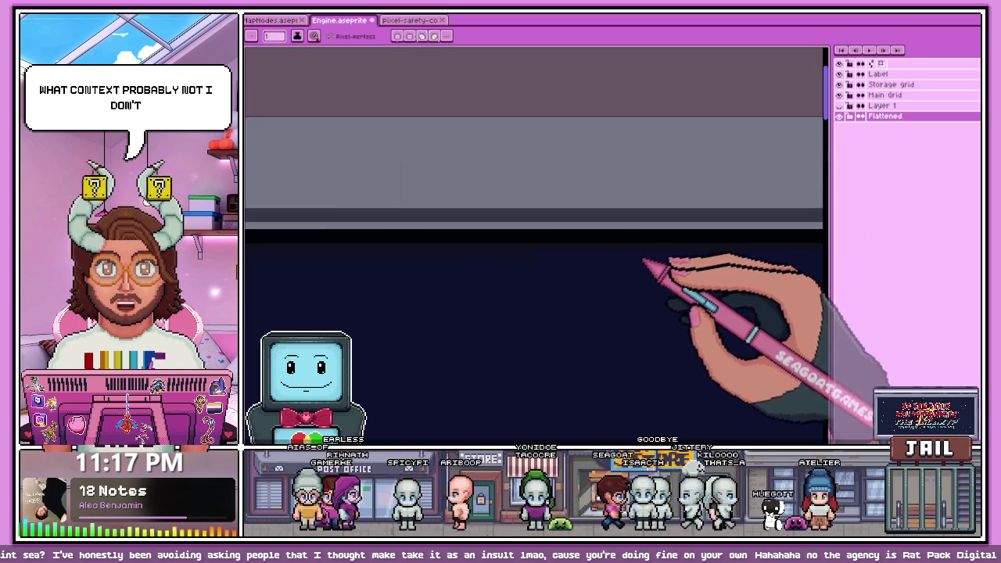
pyautogui.scroll(1, 479, 258)
pyautogui.scroll(-1, 578, 279)
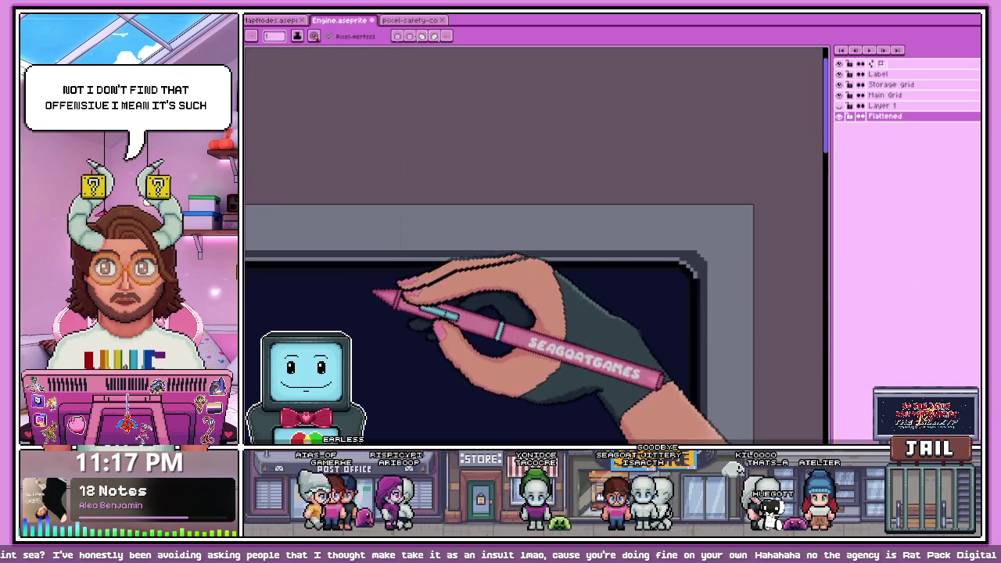
pyautogui.scroll(1, 492, 274)
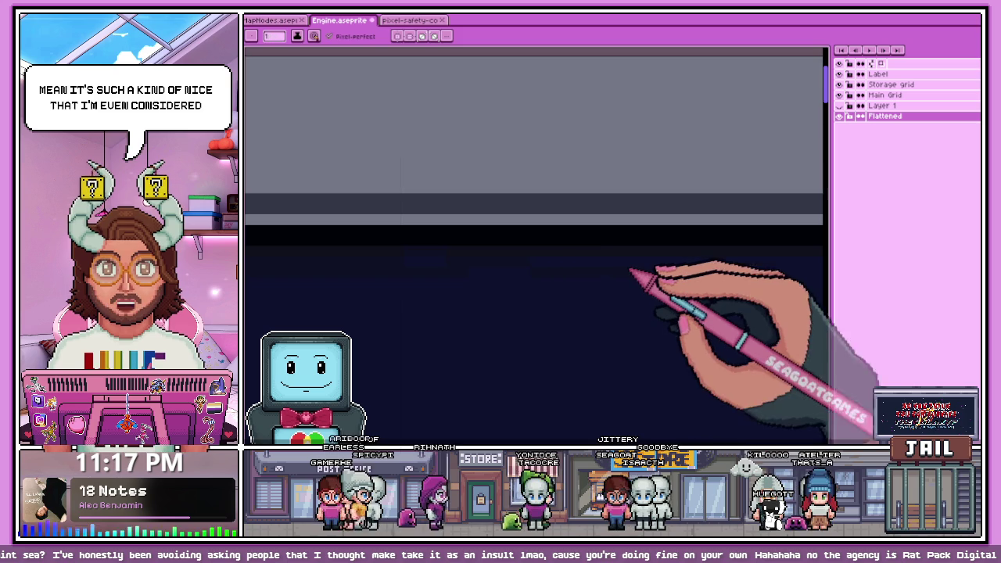
pyautogui.scroll(1, 391, 272)
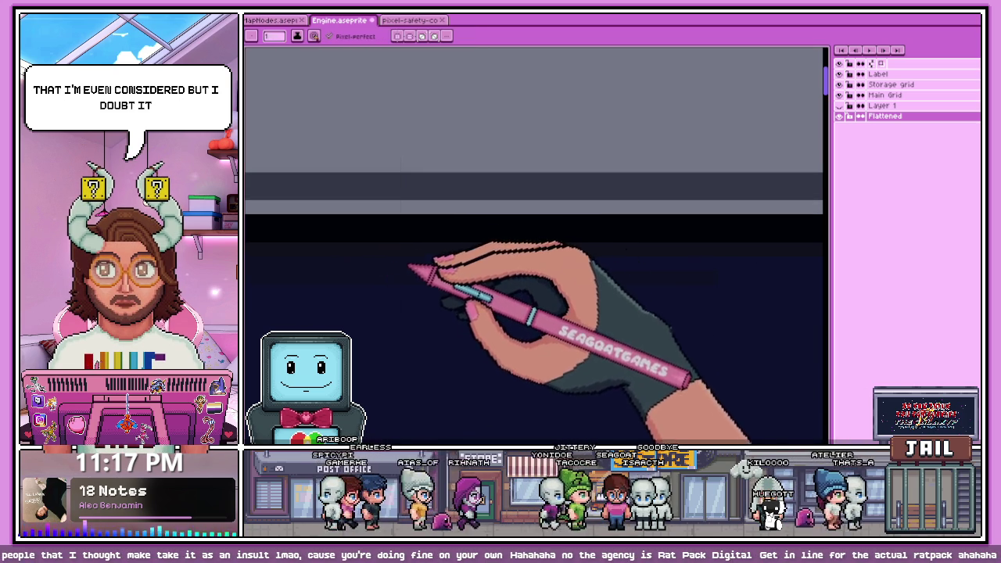
pyautogui.scroll(-1, 486, 277)
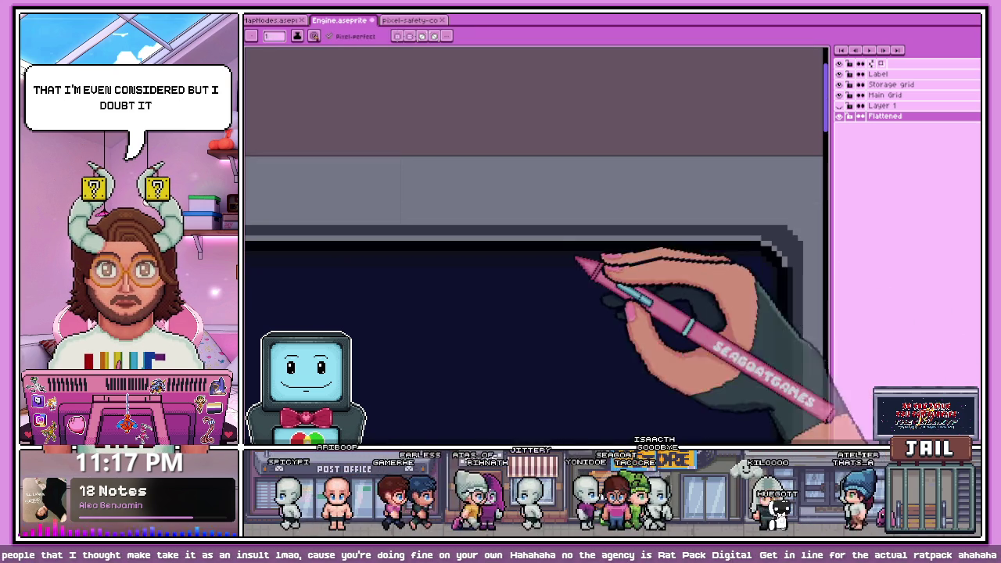
pyautogui.scroll(-2, 647, 305)
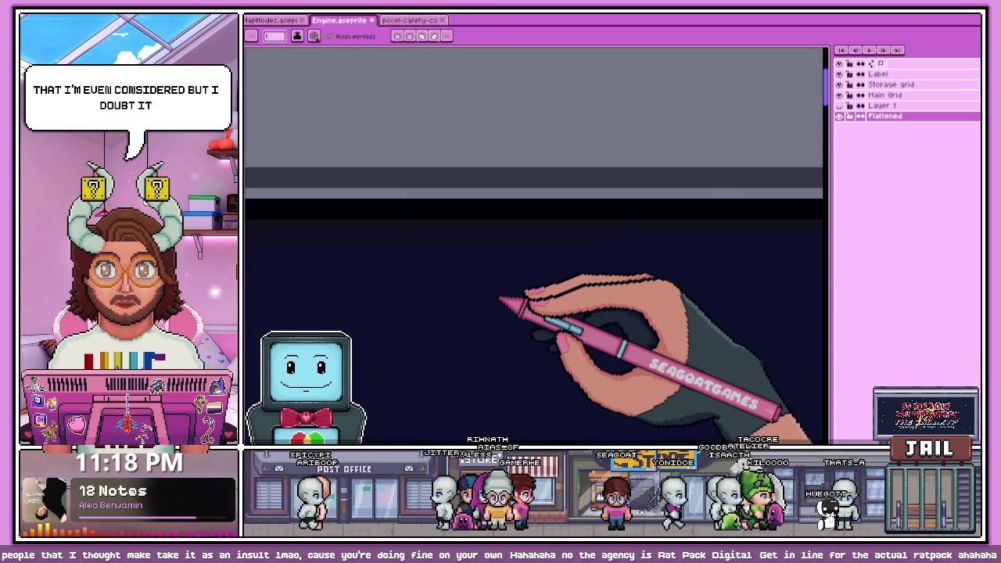
pyautogui.scroll(-2, 555, 262)
pyautogui.scroll(1, 501, 227)
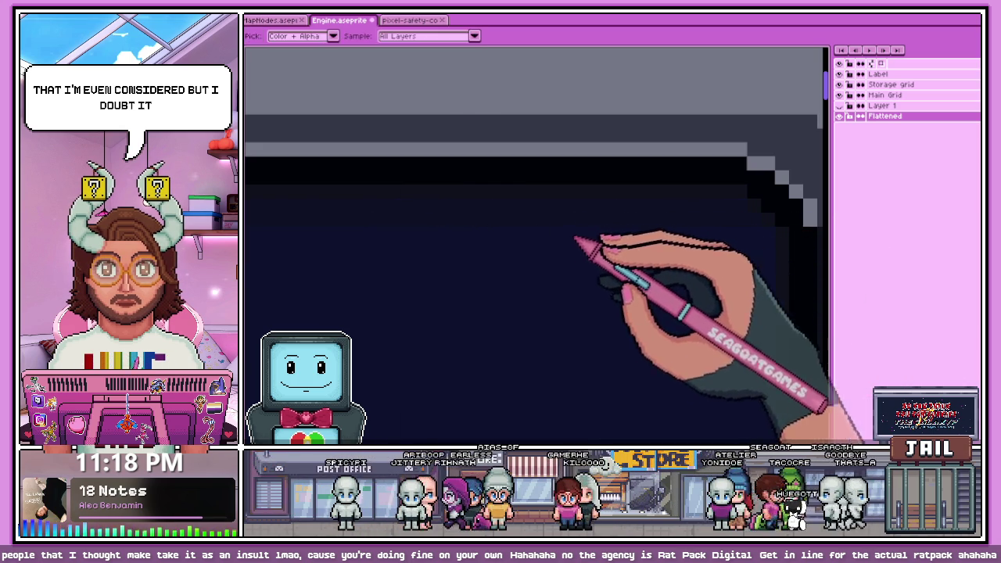
pyautogui.scroll(-1, 574, 239)
pyautogui.scroll(-1, 721, 233)
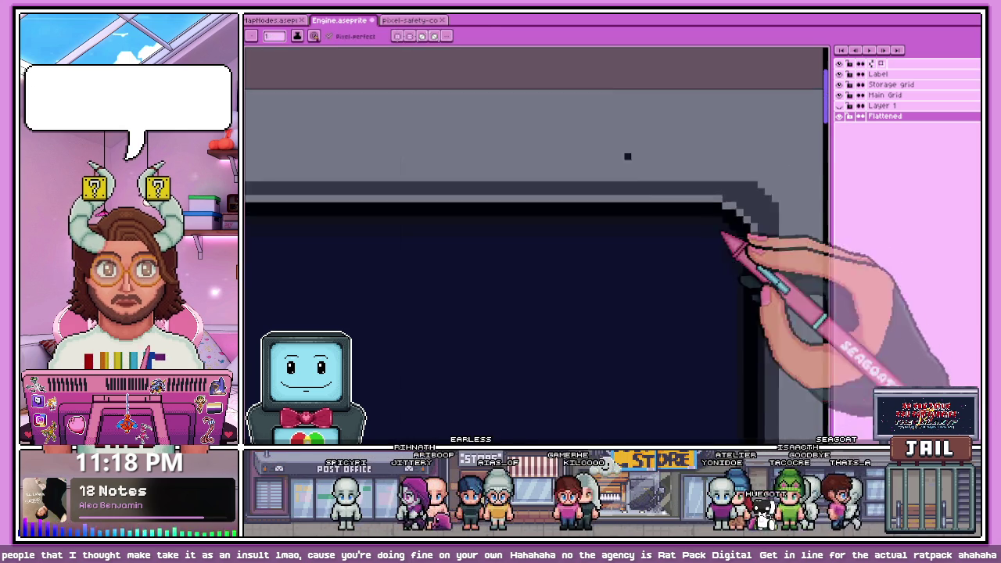
pyautogui.scroll(-2, 721, 233)
pyautogui.scroll(-2, 664, 290)
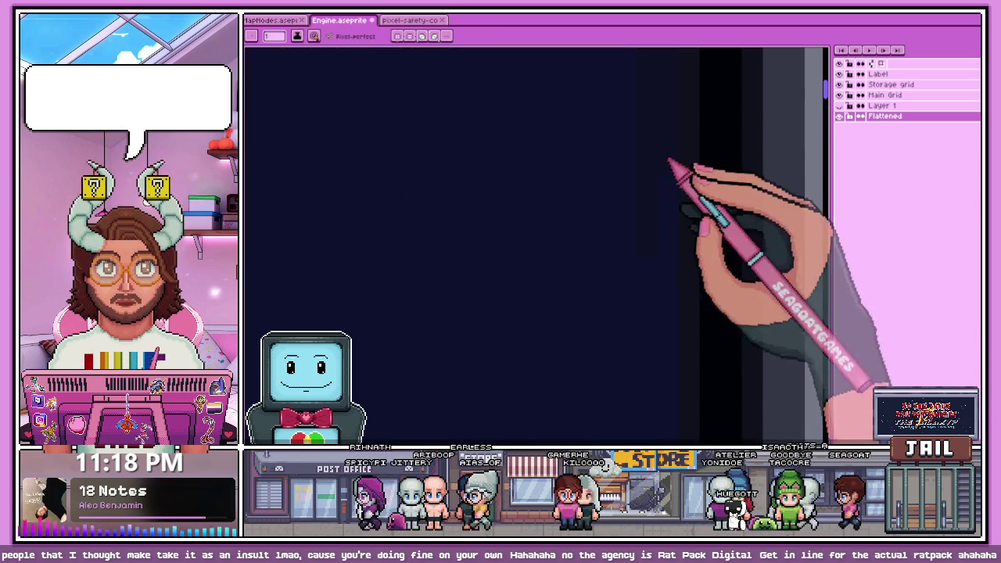
pyautogui.scroll(2, 666, 235)
pyautogui.scroll(-2, 657, 273)
pyautogui.scroll(-1, 656, 226)
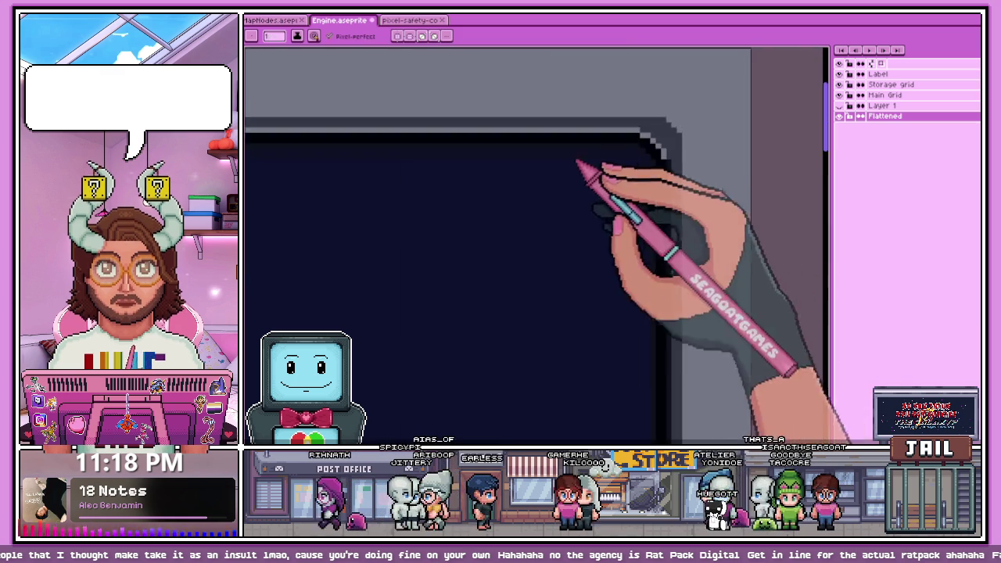
pyautogui.scroll(1, 581, 167)
pyautogui.scroll(2, 629, 291)
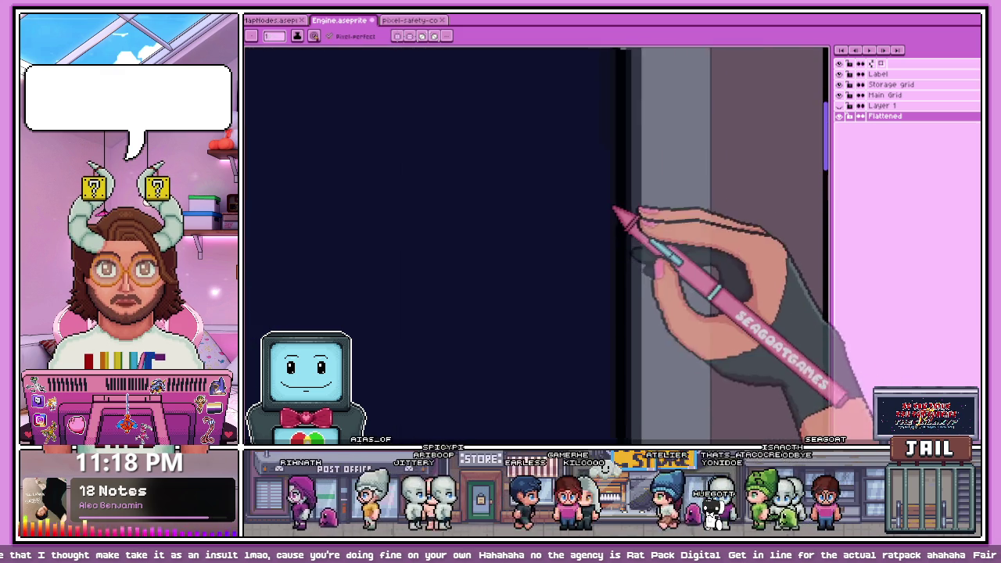
pyautogui.scroll(-1, 622, 153)
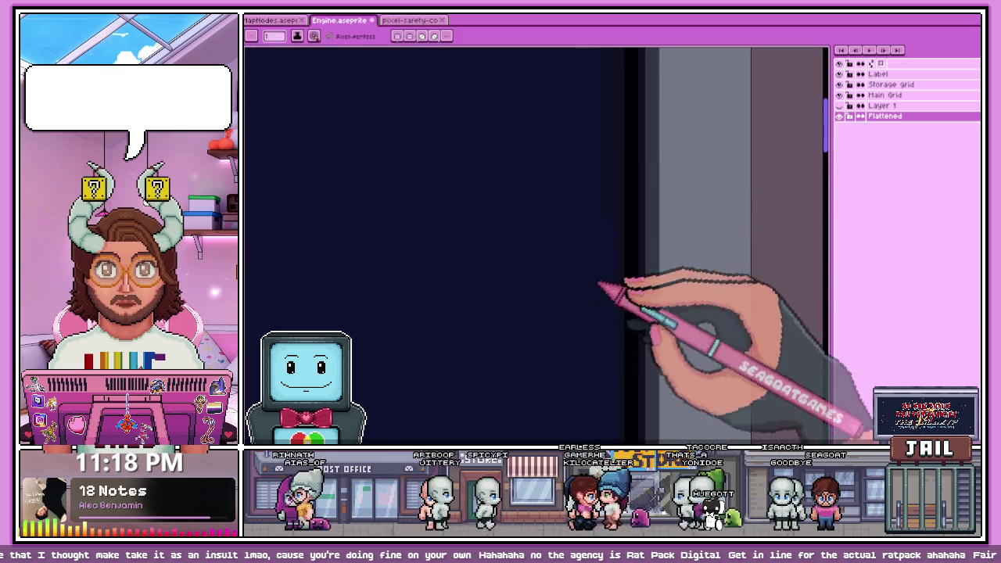
pyautogui.scroll(-1, 616, 202)
pyautogui.scroll(1, 616, 279)
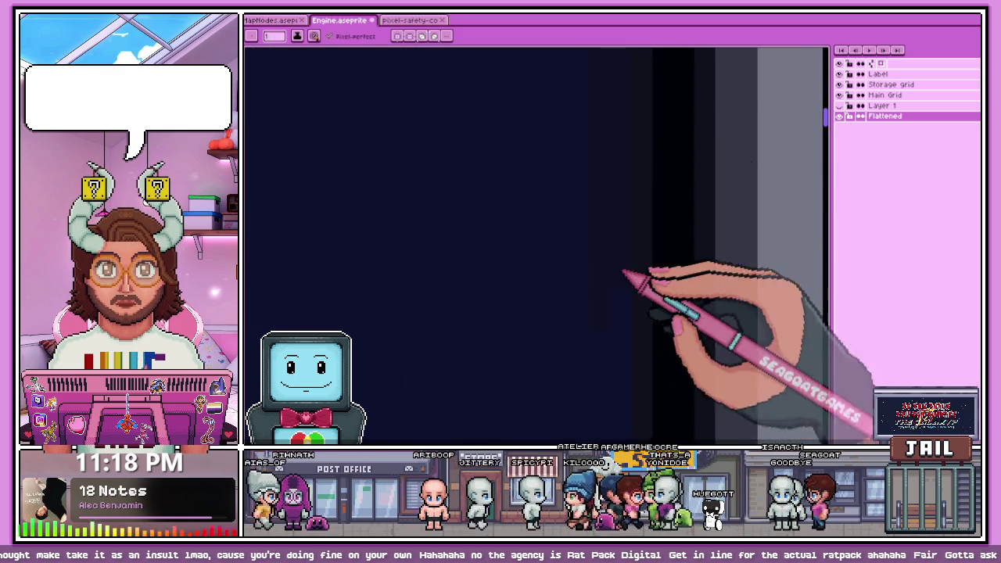
pyautogui.scroll(-1, 586, 164)
pyautogui.scroll(-1, 594, 250)
pyautogui.scroll(2, 591, 234)
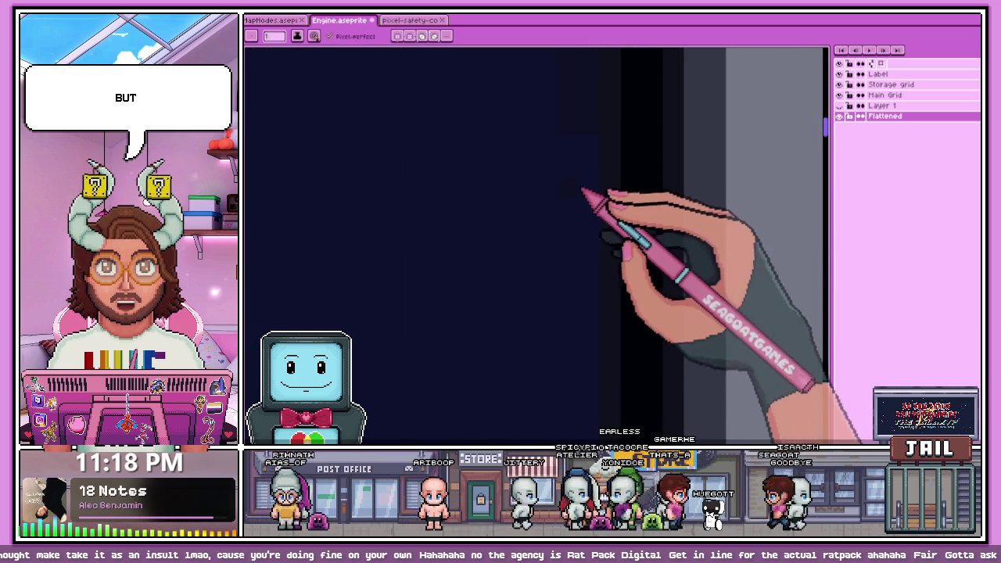
pyautogui.scroll(1, 594, 149)
pyautogui.scroll(-1, 582, 243)
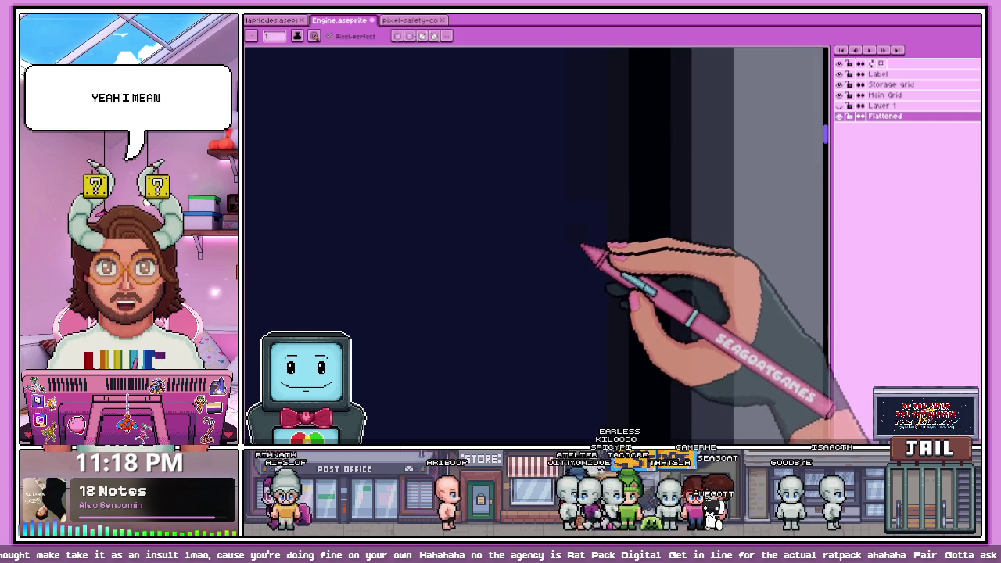
pyautogui.scroll(-1, 579, 313)
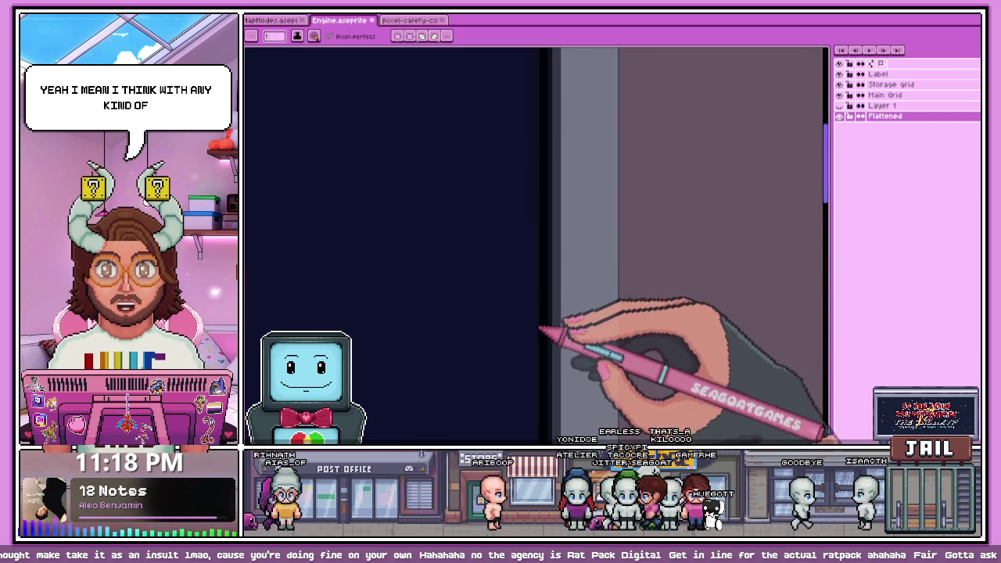
pyautogui.scroll(1, 547, 223)
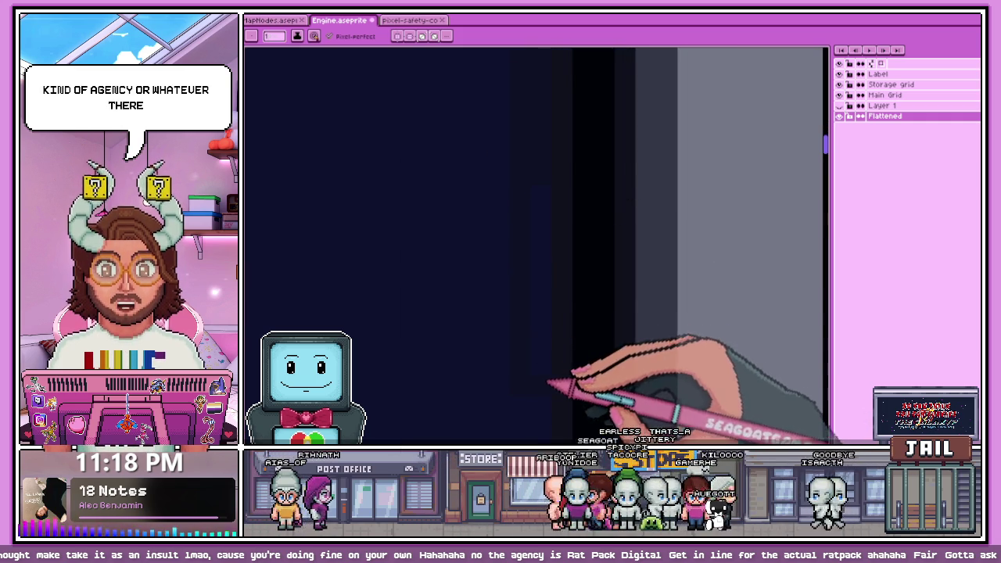
pyautogui.scroll(-1, 532, 203)
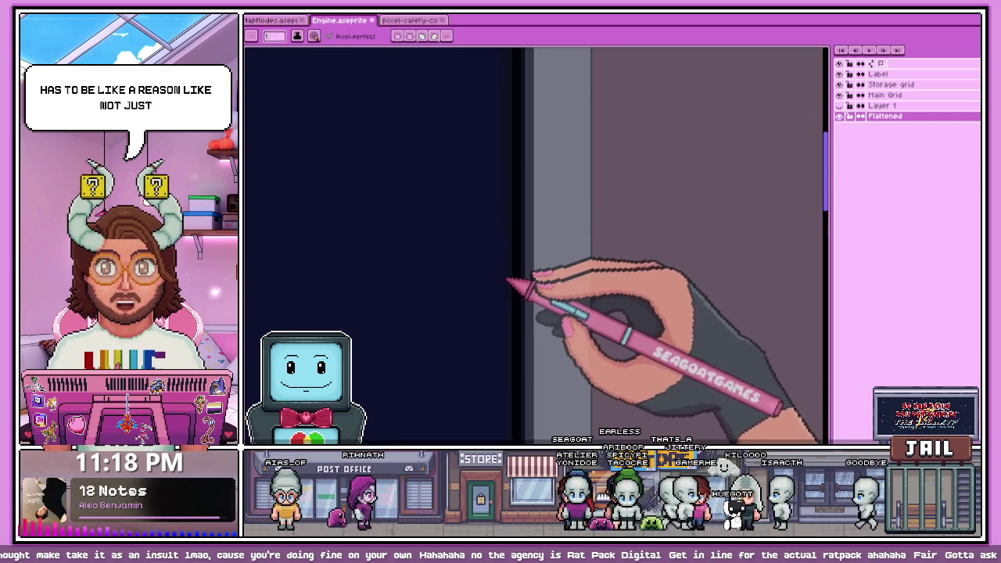
pyautogui.scroll(1, 502, 219)
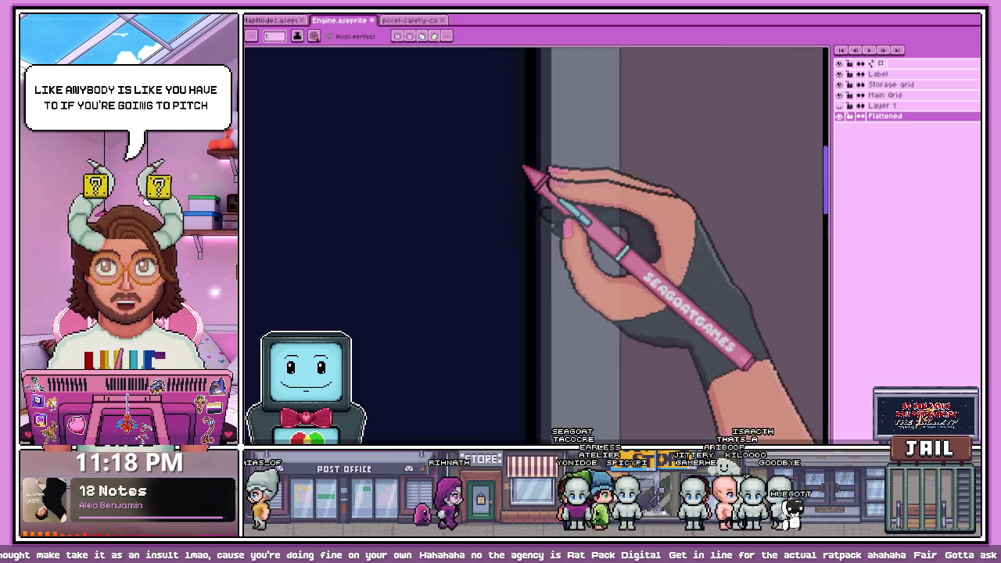
pyautogui.moveTo(527, 346); pyautogui.dragTo(508, 184)
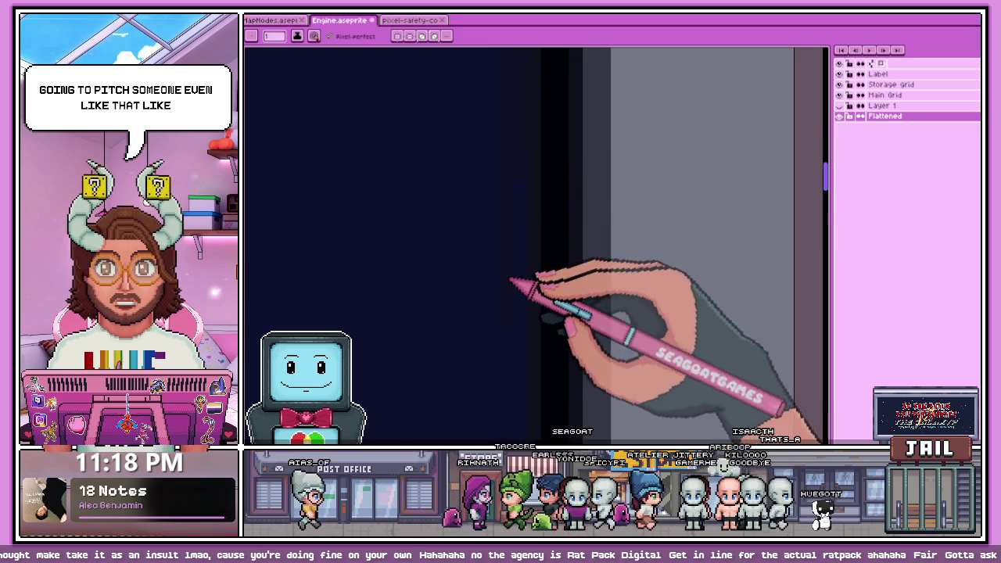
pyautogui.scroll(-2, 526, 268)
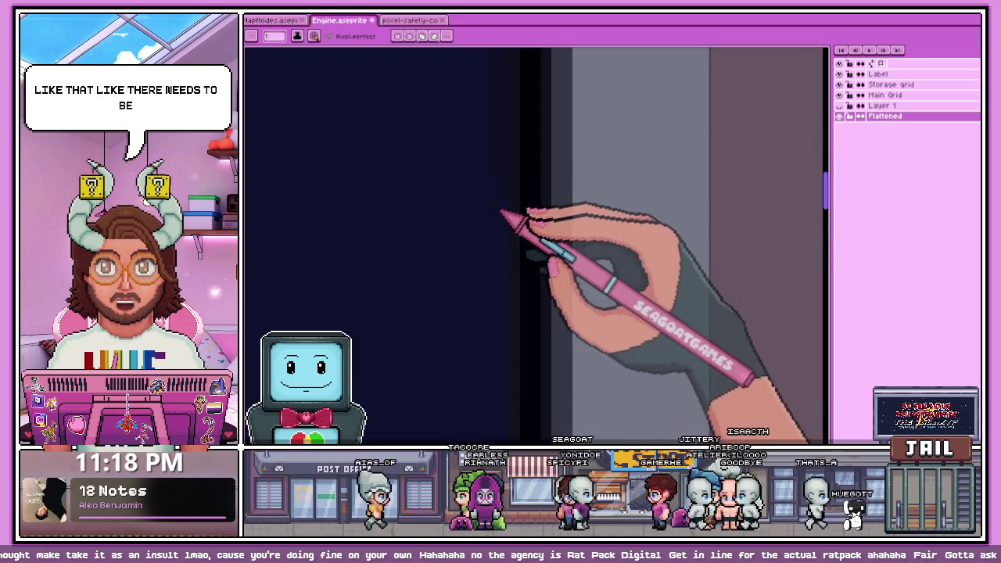
pyautogui.scroll(-1, 499, 213)
pyautogui.scroll(-1, 509, 196)
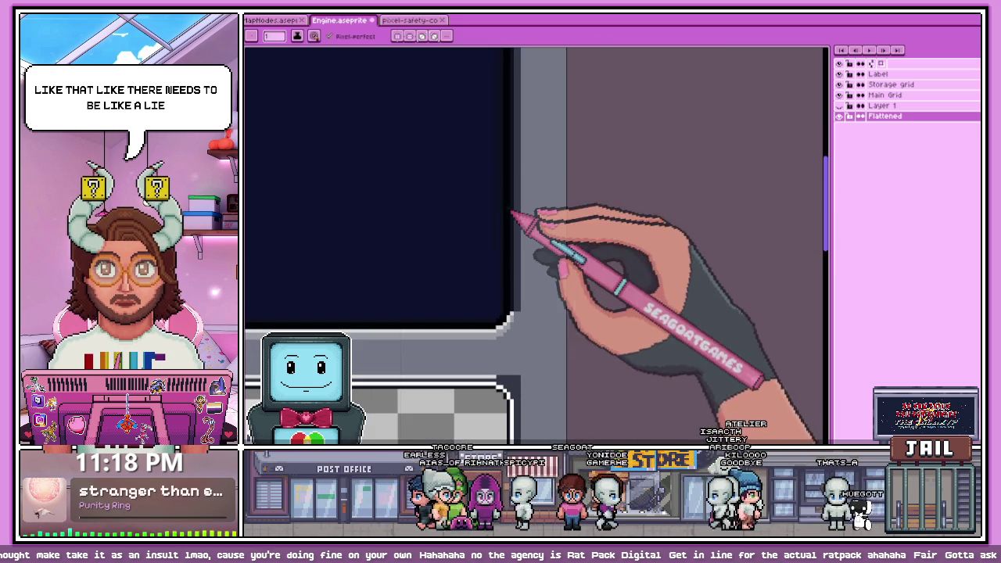
pyautogui.scroll(1, 512, 275)
pyautogui.scroll(1, 487, 258)
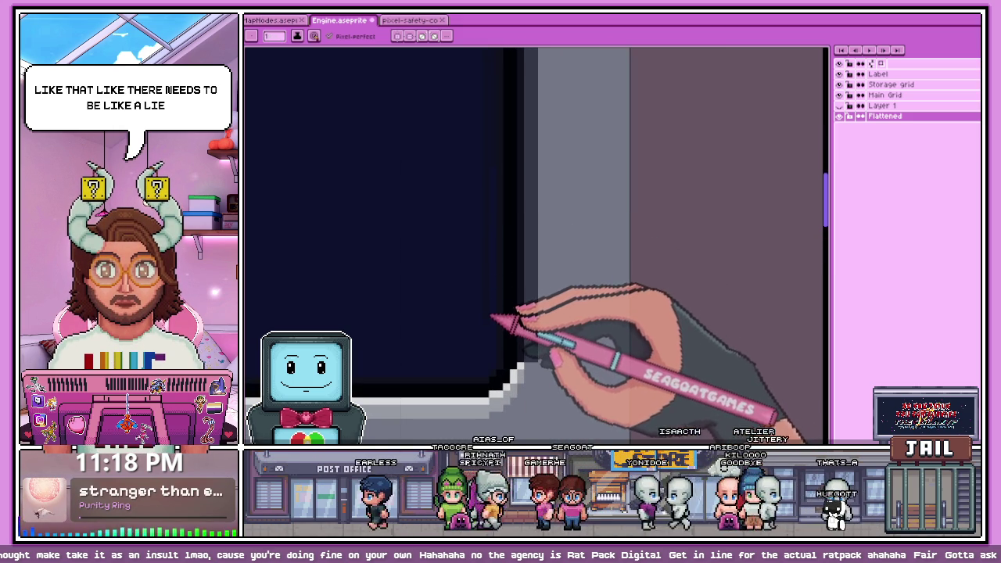
pyautogui.scroll(1, 494, 364)
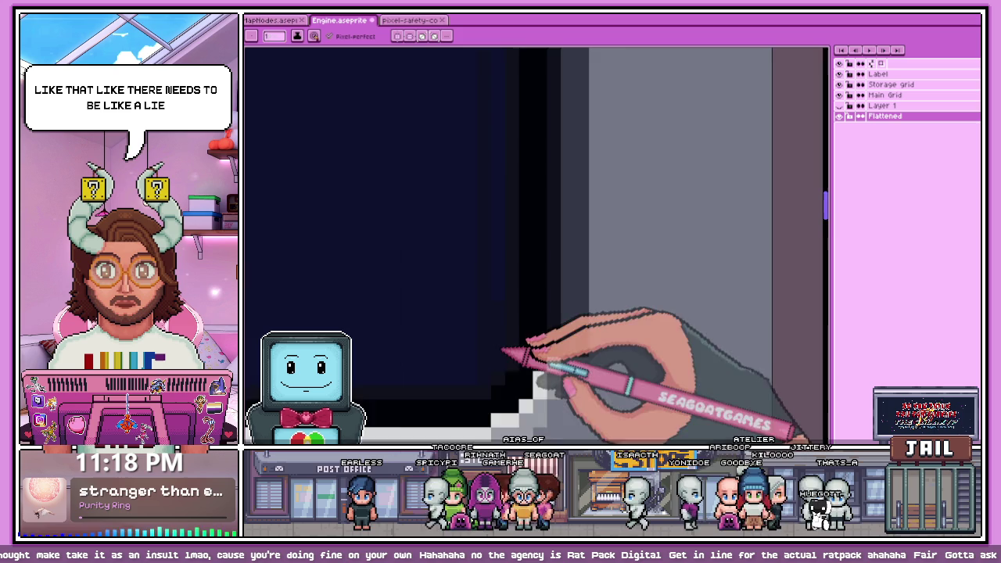
pyautogui.scroll(-2, 504, 352)
pyautogui.scroll(1, 500, 233)
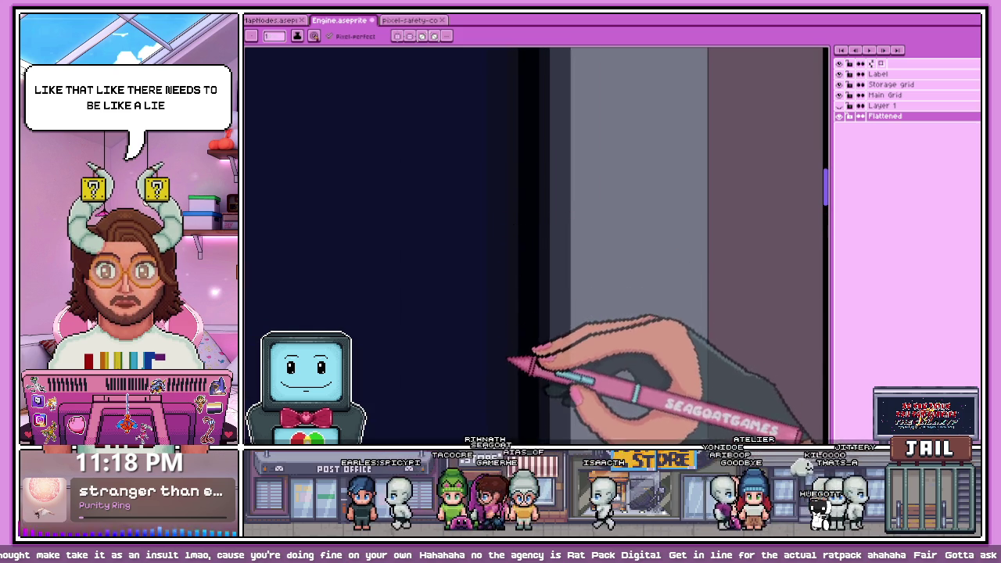
pyautogui.scroll(-1, 508, 364)
pyautogui.scroll(1, 508, 366)
pyautogui.scroll(-1, 516, 235)
pyautogui.scroll(1, 512, 326)
pyautogui.scroll(1, 500, 305)
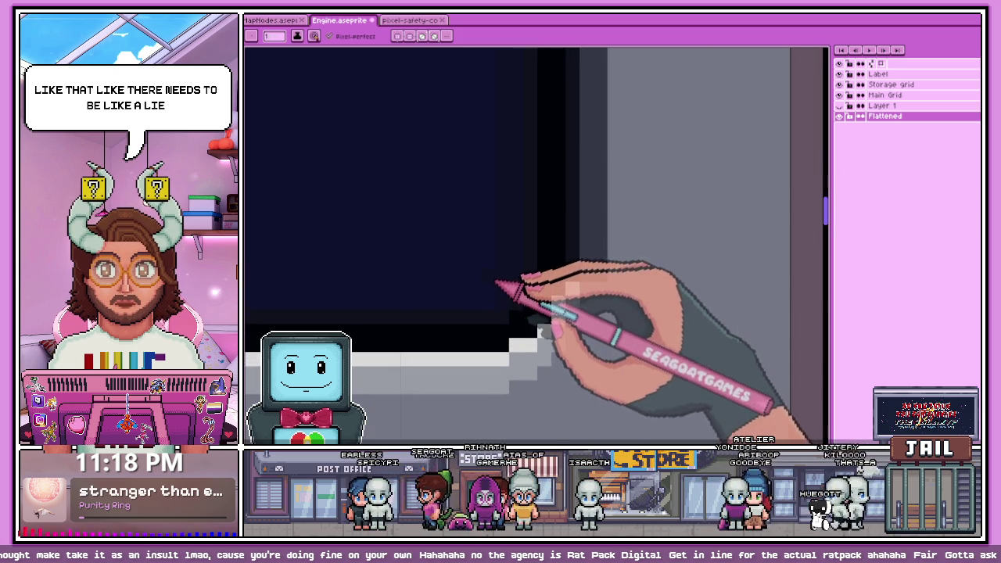
pyautogui.scroll(1, 490, 293)
pyautogui.press('i')
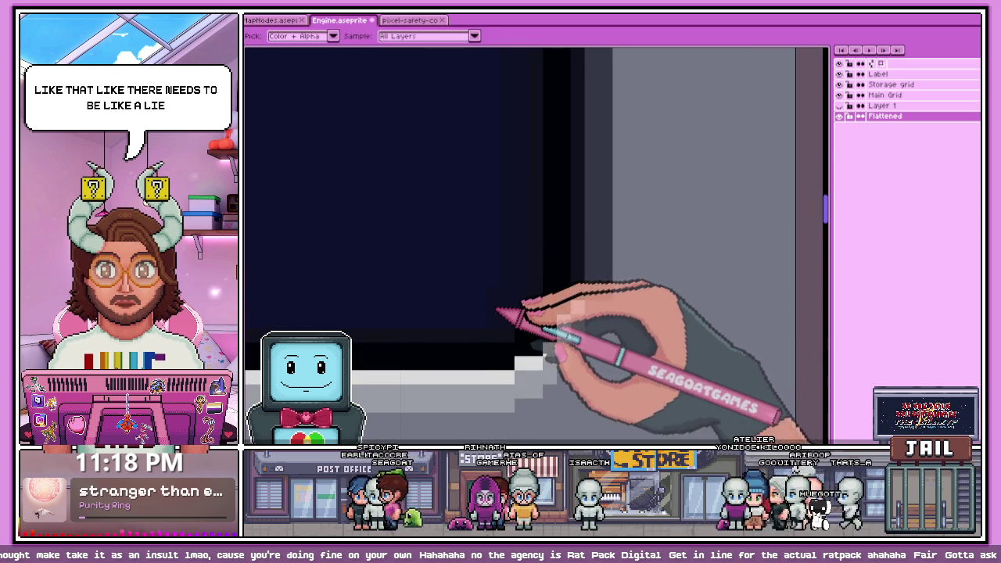
pyautogui.scroll(1, 452, 249)
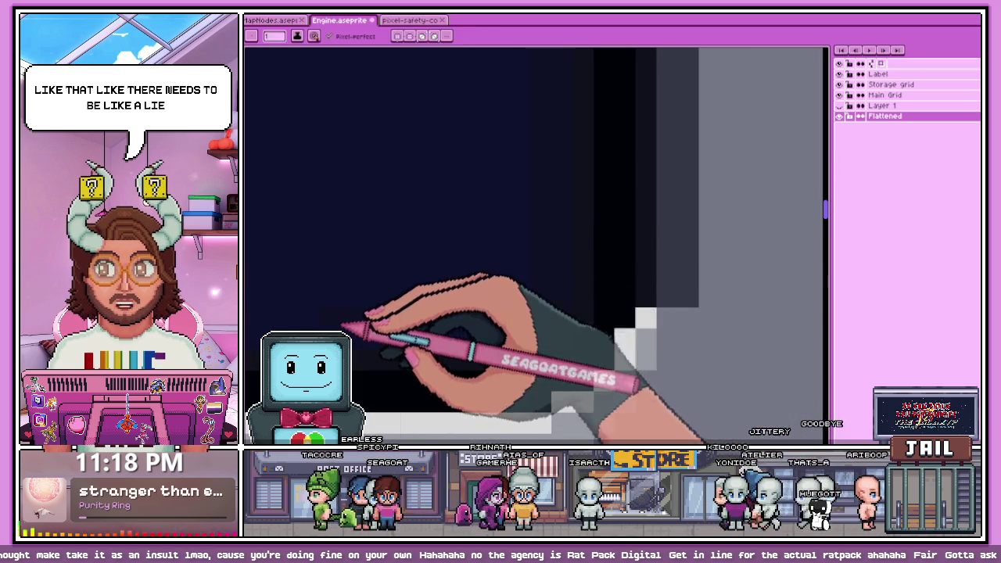
pyautogui.scroll(-1, 529, 342)
pyautogui.scroll(1, 524, 336)
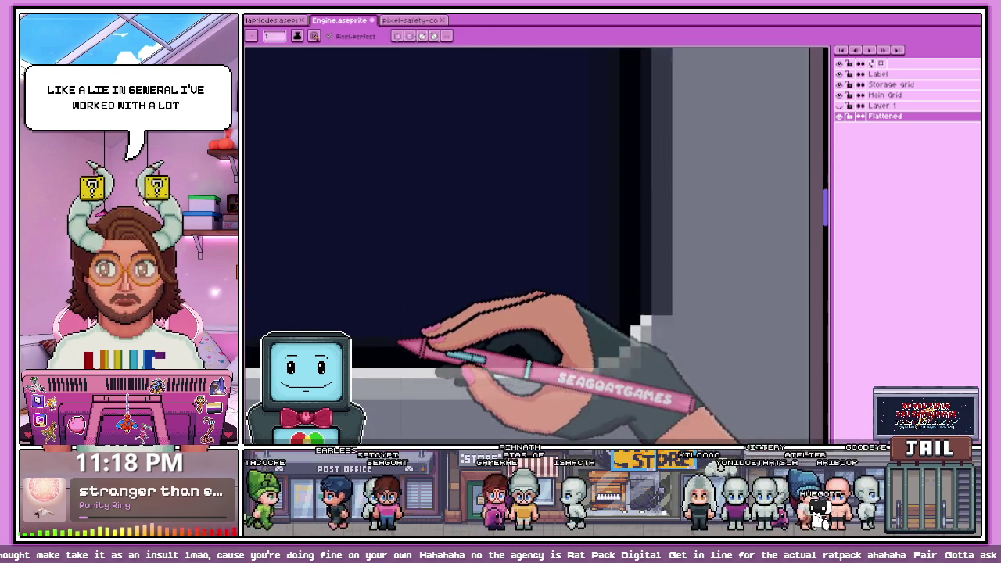
pyautogui.scroll(1, 538, 327)
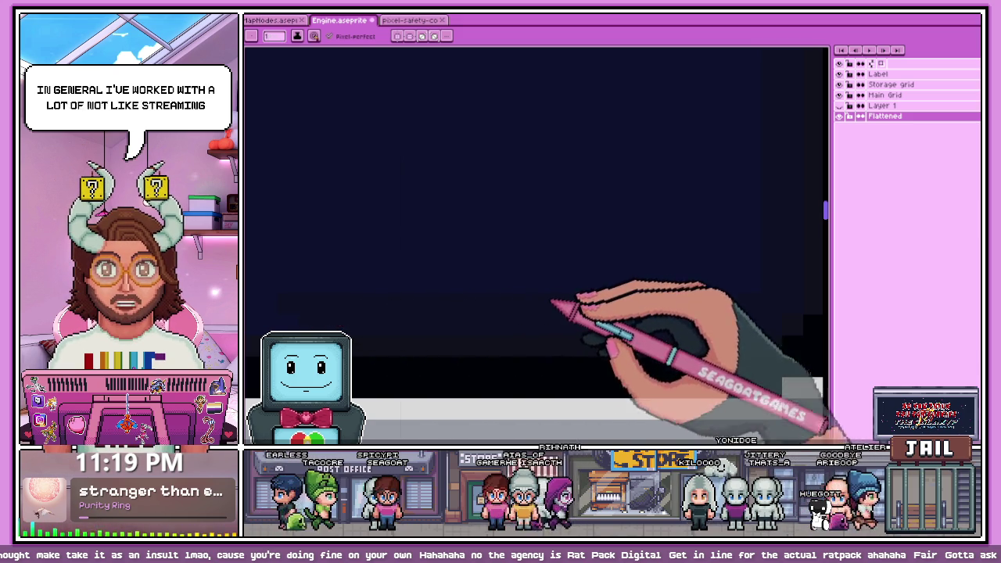
pyautogui.scroll(-1, 551, 304)
pyautogui.scroll(1, 547, 307)
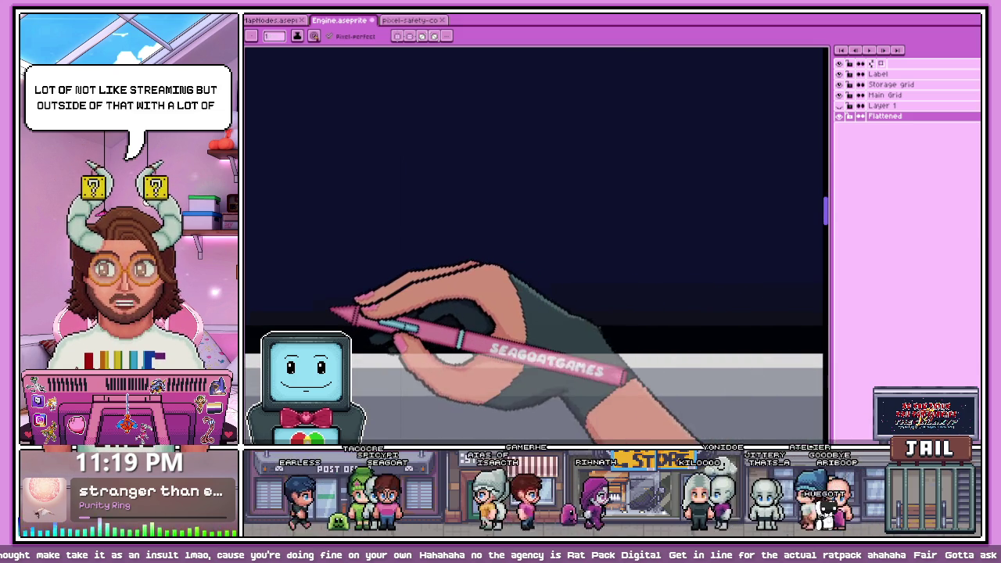
pyautogui.scroll(-1, 485, 288)
pyautogui.scroll(1, 399, 289)
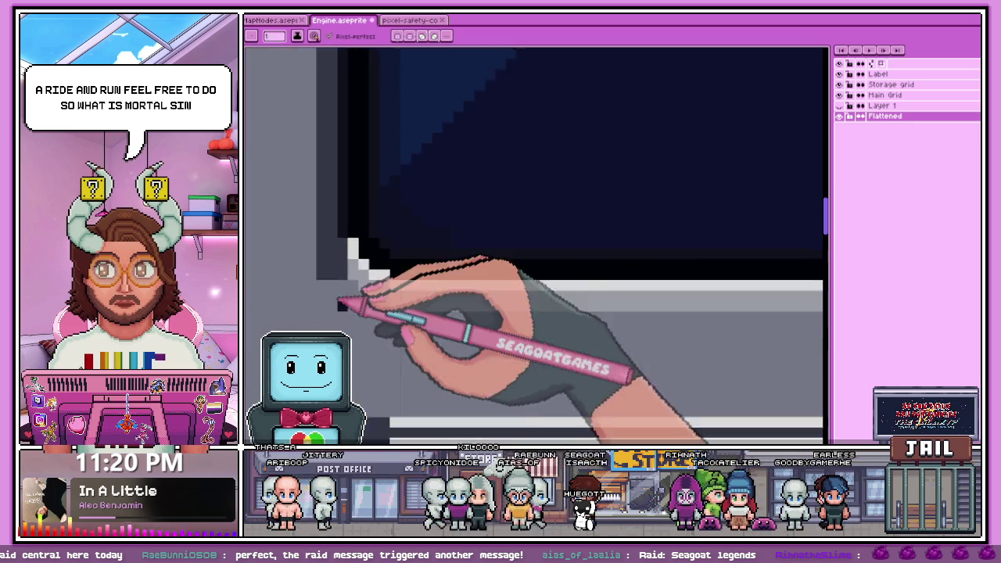
pyautogui.scroll(-1, 401, 279)
pyautogui.scroll(-2, 414, 297)
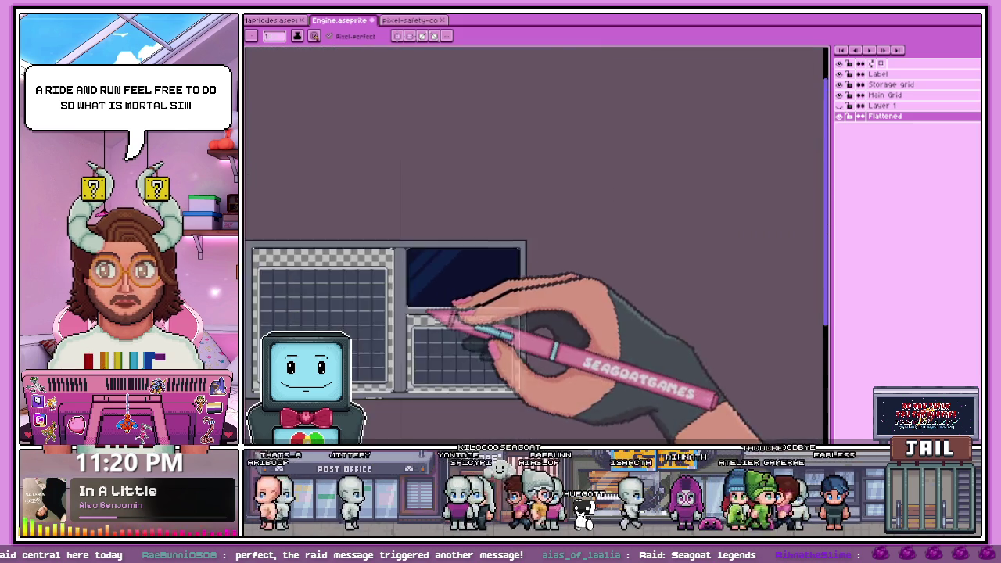
pyautogui.scroll(3, 436, 319)
pyautogui.scroll(2, 478, 294)
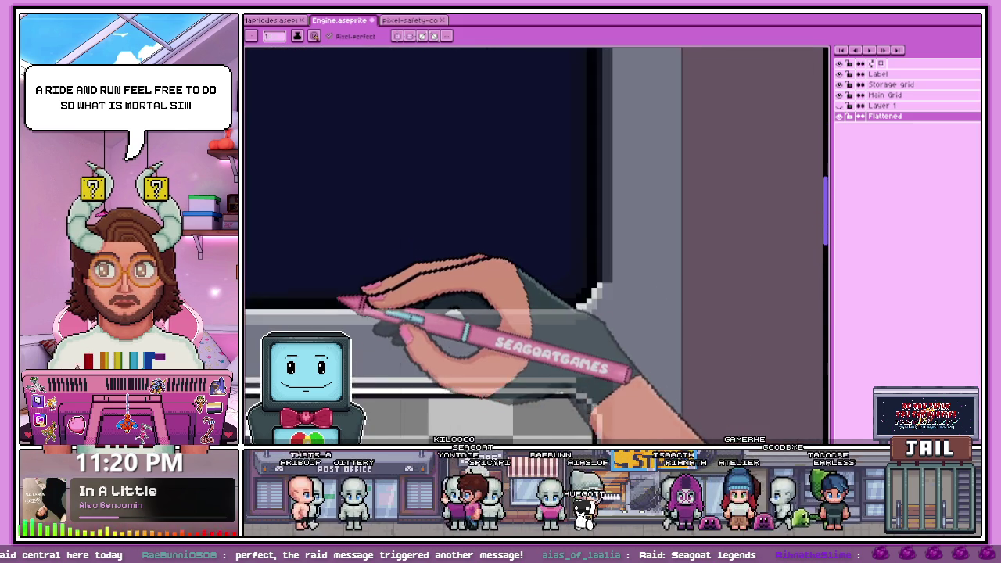
pyautogui.scroll(2, 438, 296)
pyautogui.scroll(-1, 508, 285)
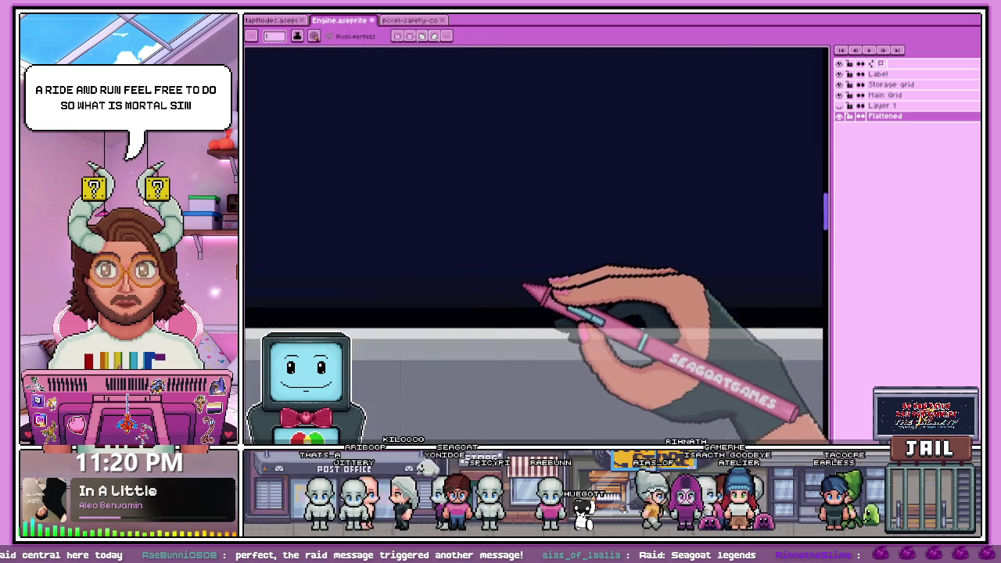
pyautogui.scroll(-1, 438, 286)
pyautogui.scroll(1, 447, 297)
pyautogui.scroll(-1, 579, 291)
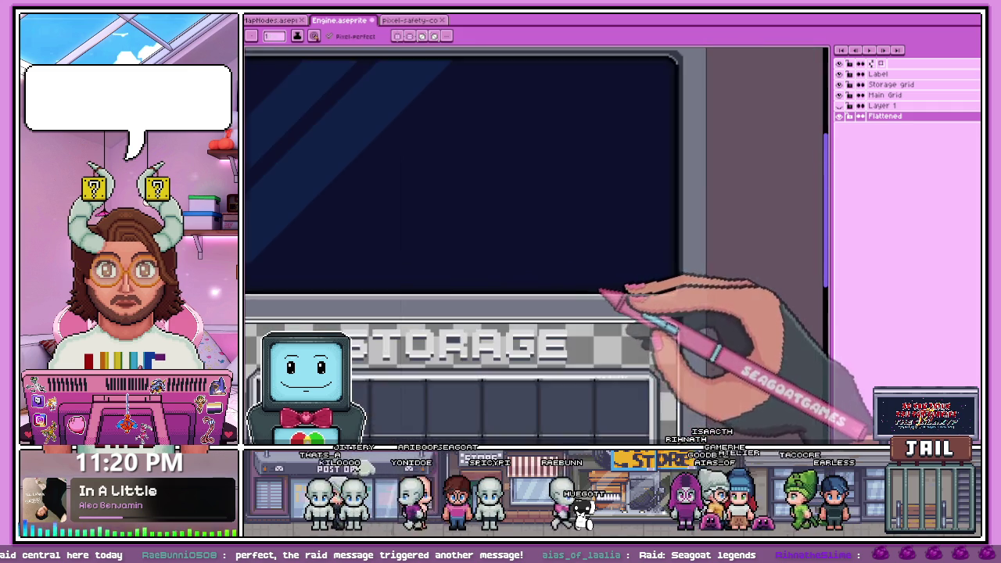
pyautogui.scroll(-1, 469, 290)
pyautogui.scroll(1, 446, 290)
pyautogui.scroll(1, 463, 274)
pyautogui.scroll(1, 469, 269)
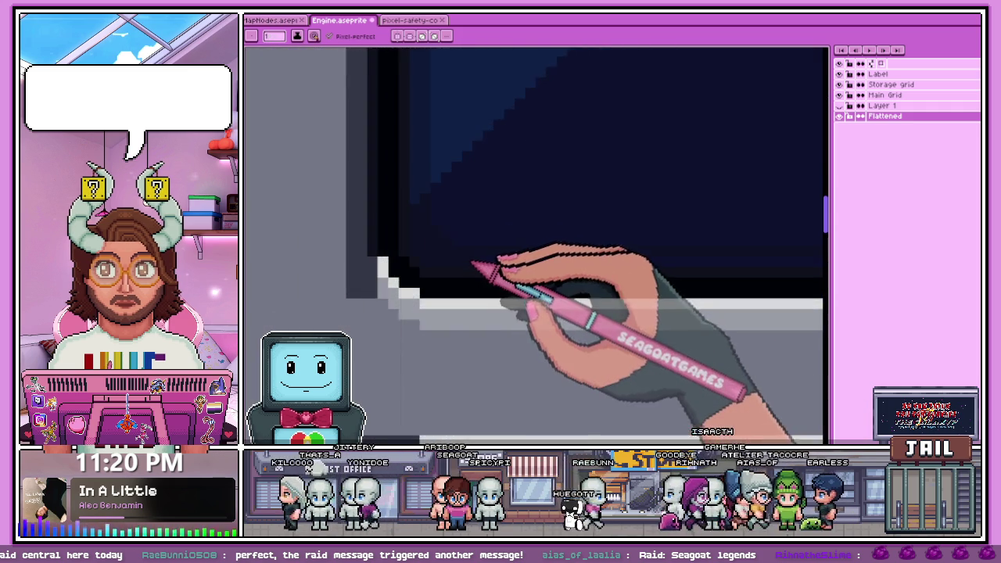
pyautogui.scroll(1, 477, 266)
pyautogui.scroll(-1, 438, 344)
pyautogui.scroll(-1, 458, 344)
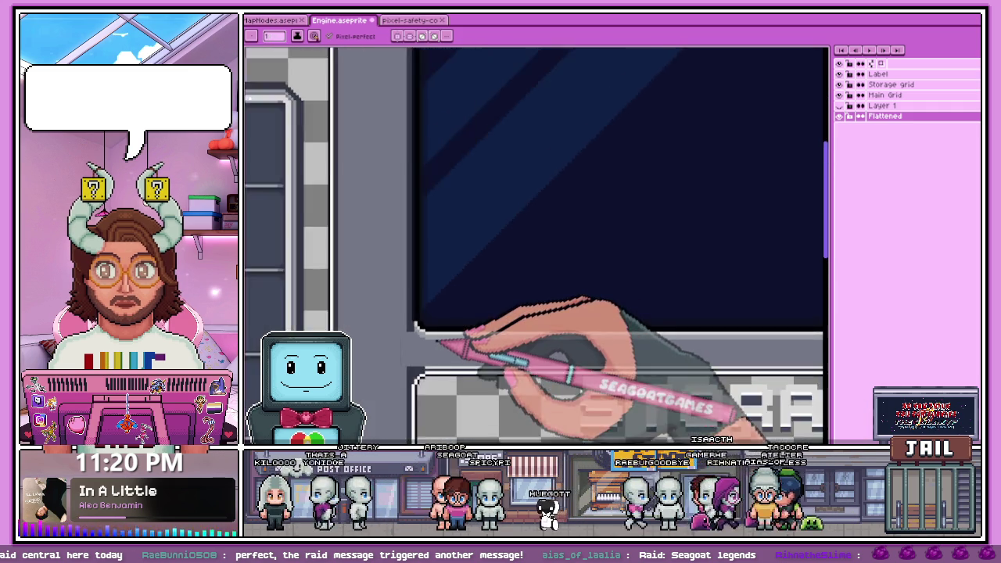
pyautogui.scroll(-1, 447, 344)
pyautogui.scroll(1, 442, 233)
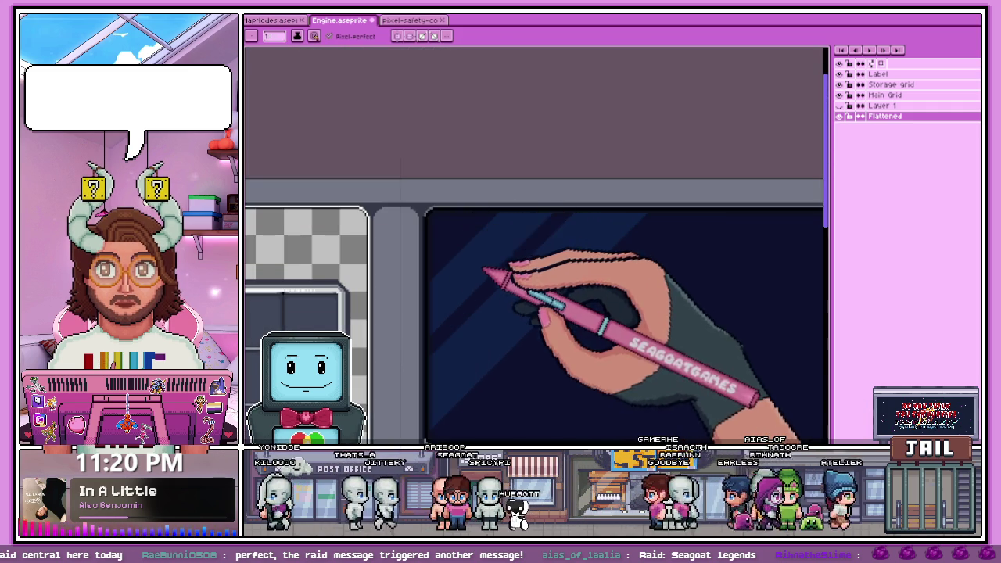
pyautogui.scroll(1, 535, 243)
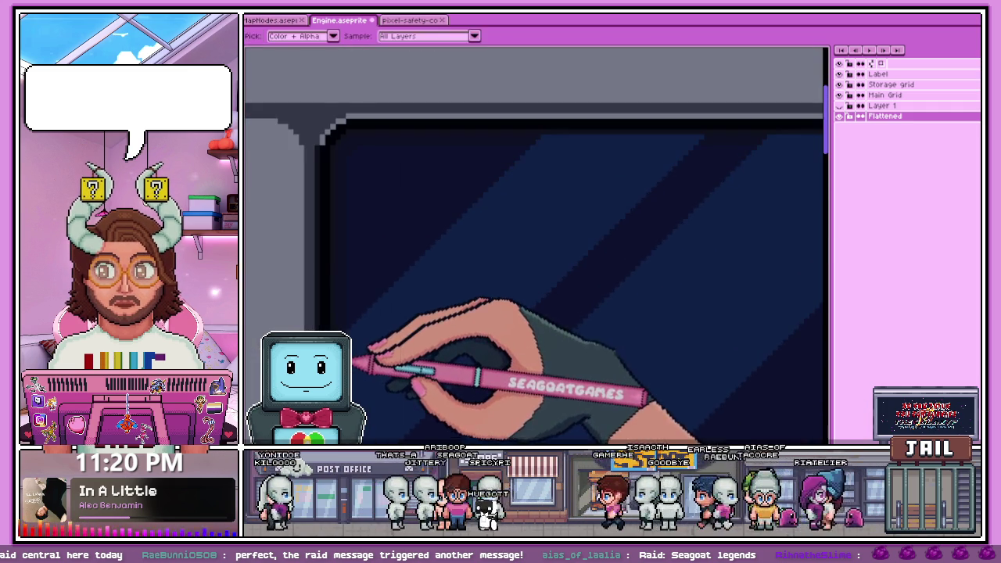
pyautogui.scroll(1, 514, 212)
pyautogui.scroll(1, 503, 197)
pyautogui.scroll(2, 474, 201)
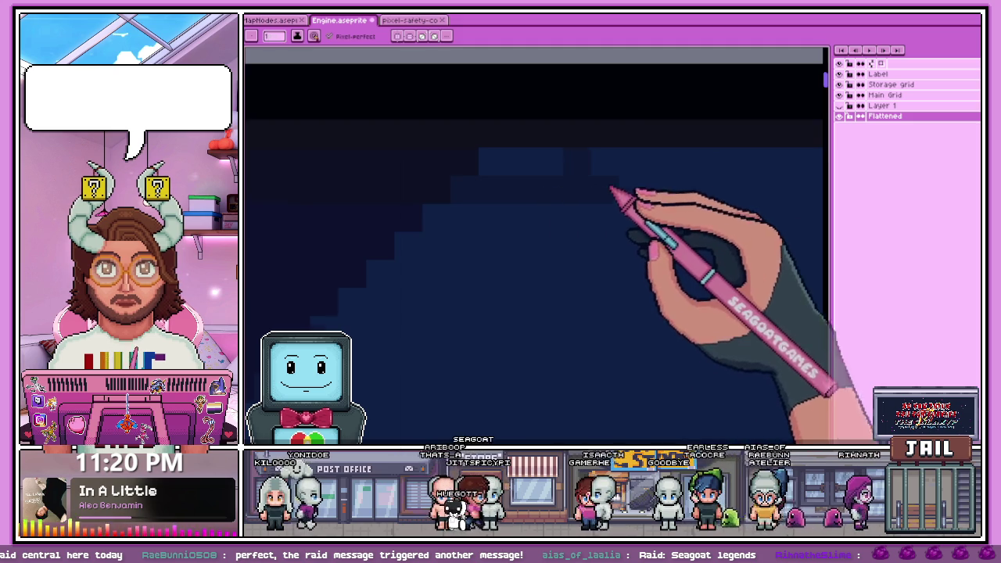
pyautogui.scroll(-2, 594, 211)
pyautogui.scroll(1, 508, 204)
pyautogui.scroll(-2, 578, 204)
pyautogui.scroll(2, 460, 227)
pyautogui.scroll(1, 459, 212)
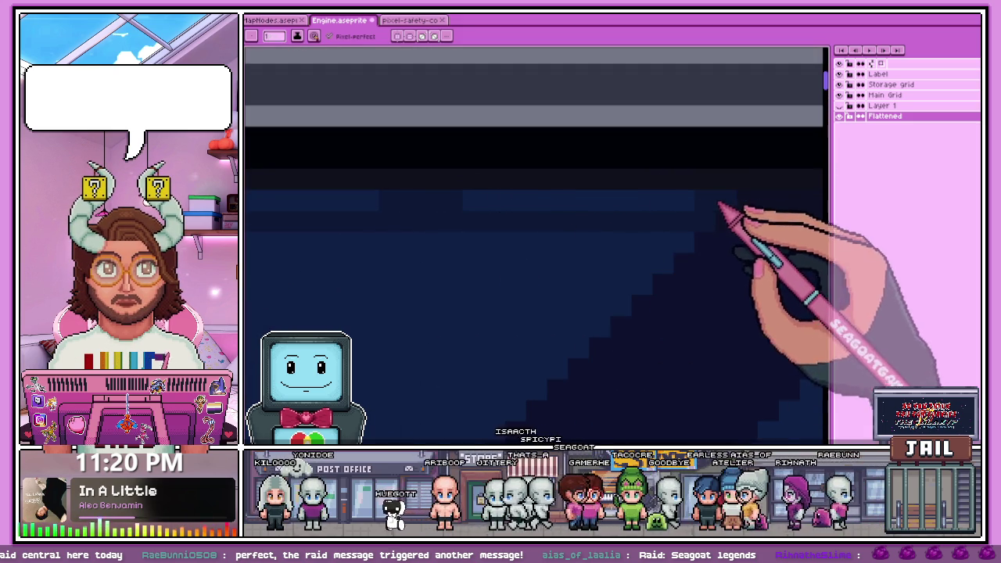
pyautogui.scroll(-1, 429, 201)
pyautogui.scroll(-1, 458, 216)
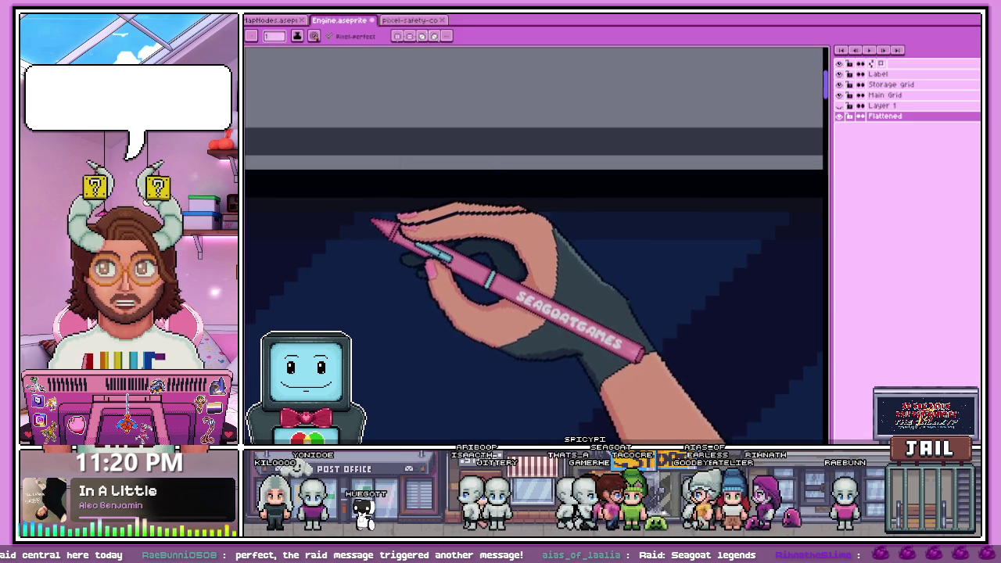
pyautogui.scroll(1, 501, 250)
pyautogui.scroll(-1, 578, 258)
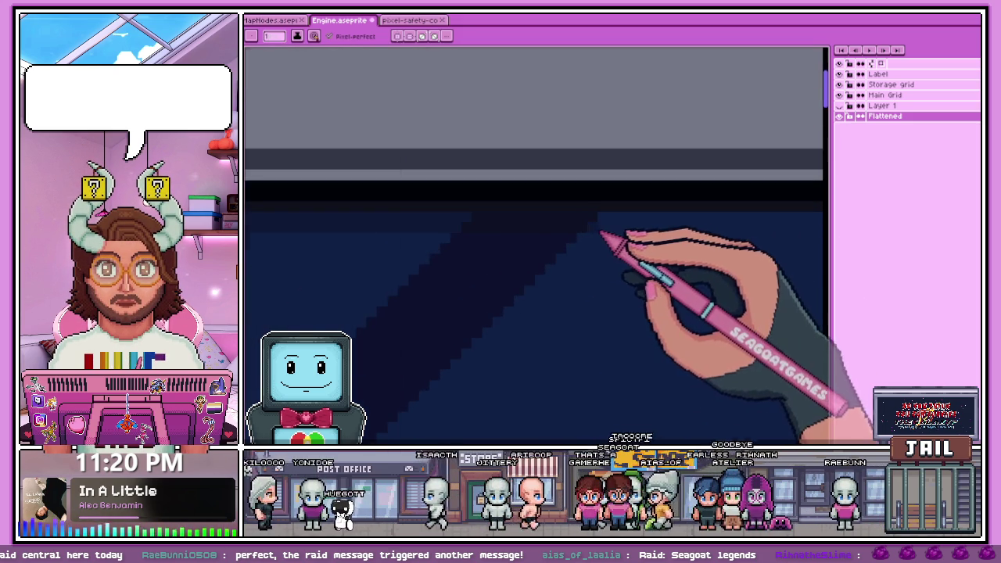
pyautogui.scroll(-1, 509, 251)
pyautogui.scroll(1, 547, 250)
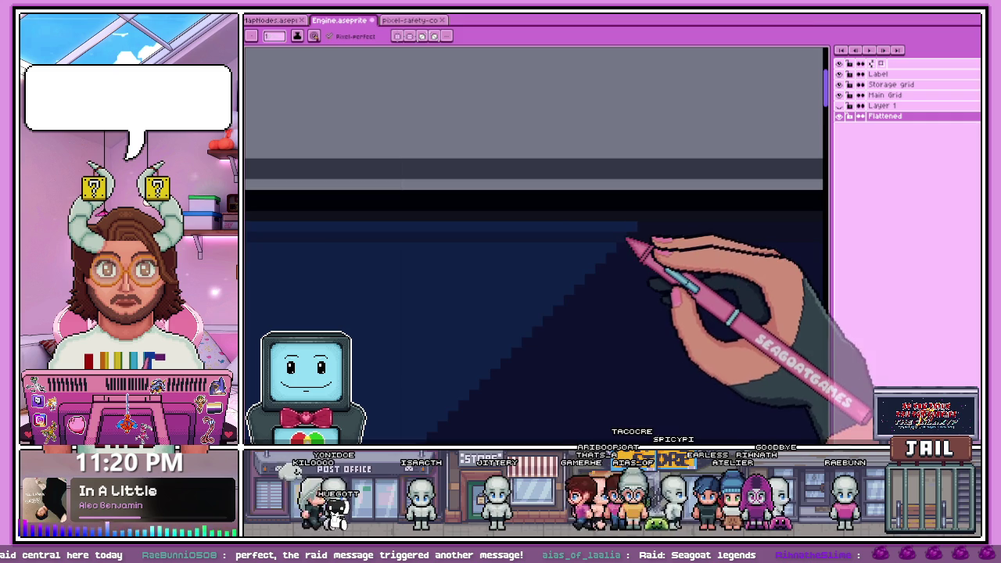
pyautogui.scroll(1, 500, 238)
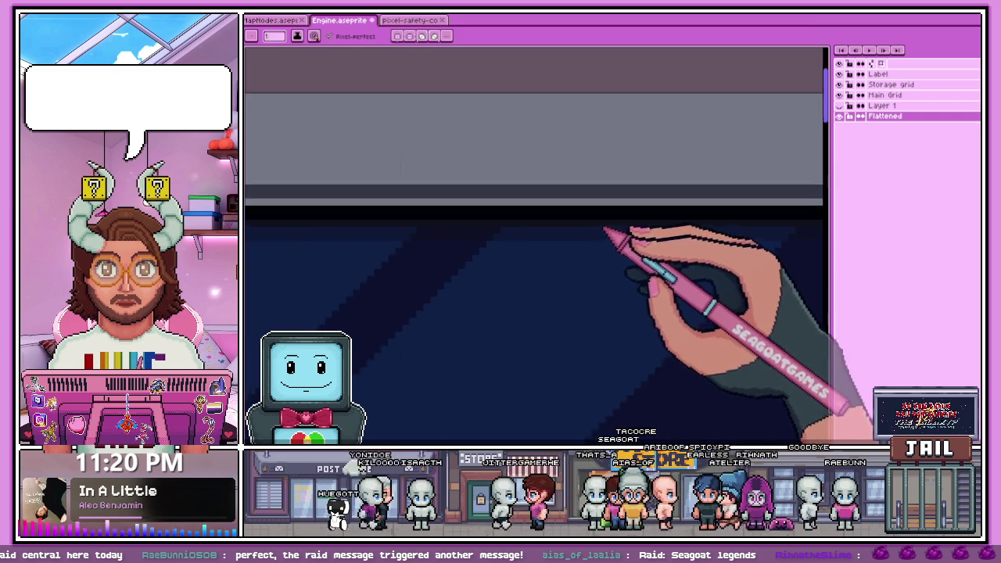
pyautogui.scroll(-1, 531, 250)
pyautogui.scroll(1, 532, 250)
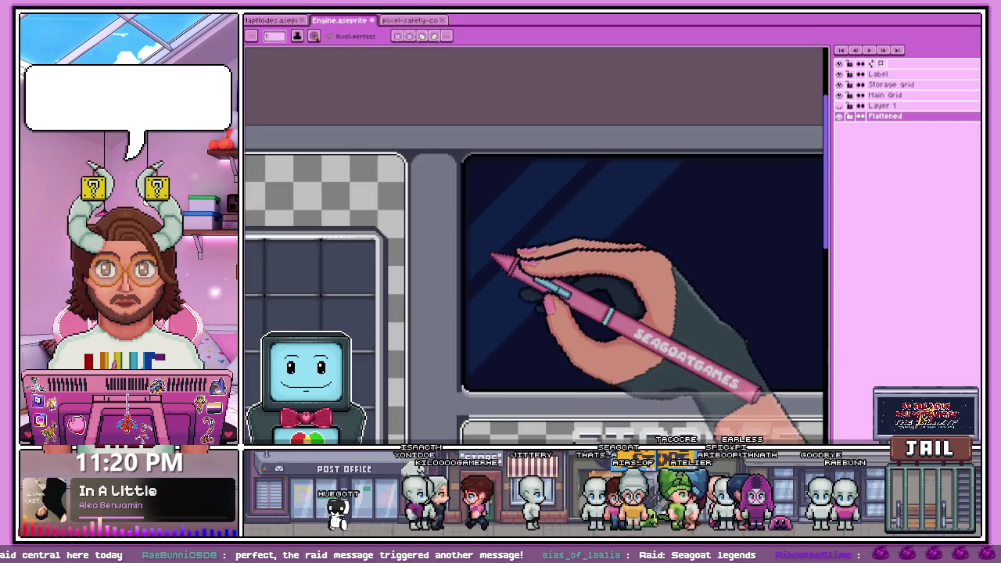
pyautogui.scroll(-2, 516, 270)
pyautogui.scroll(1, 516, 266)
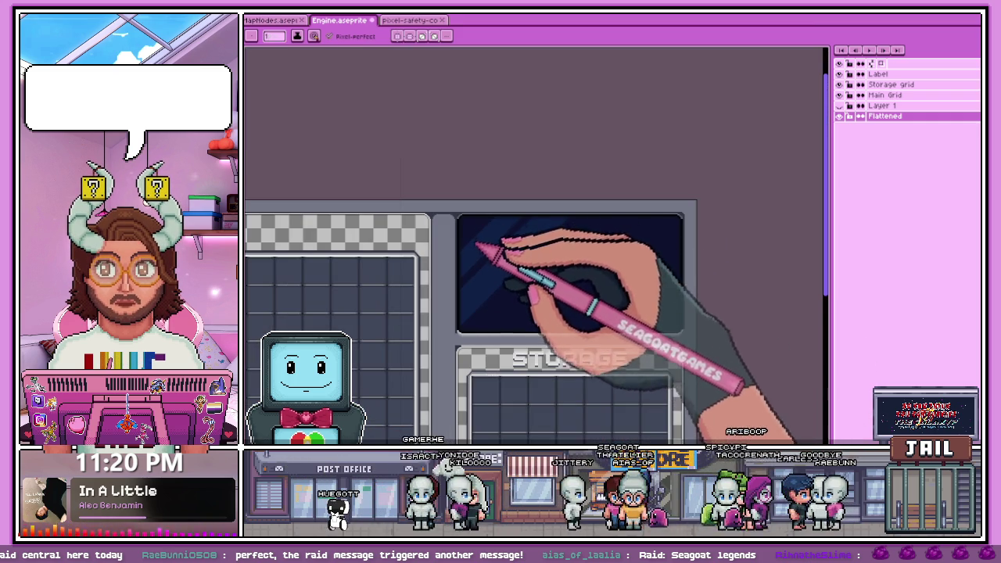
pyautogui.scroll(1, 479, 312)
pyautogui.scroll(1, 475, 305)
pyautogui.scroll(1, 461, 281)
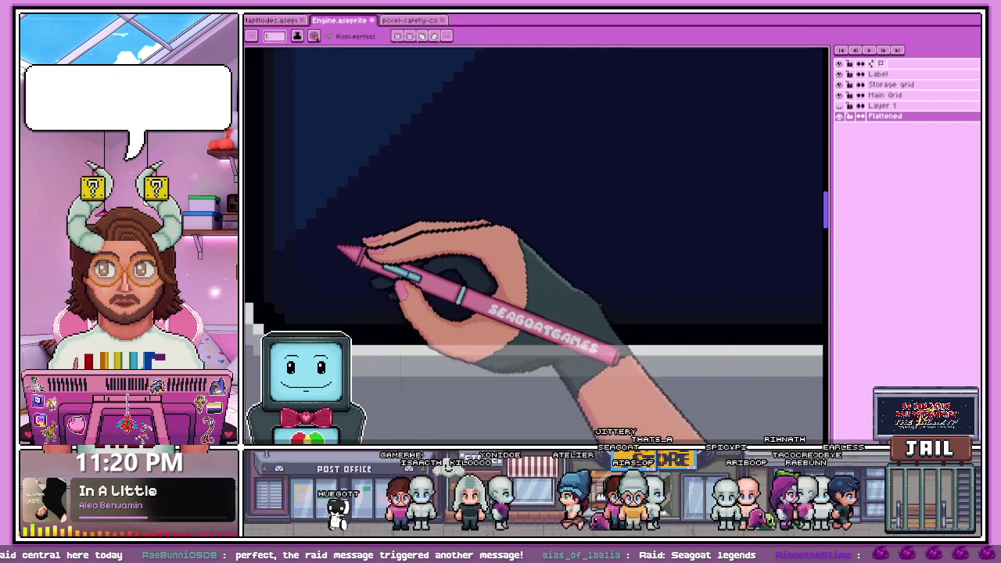
pyautogui.scroll(-1, 305, 301)
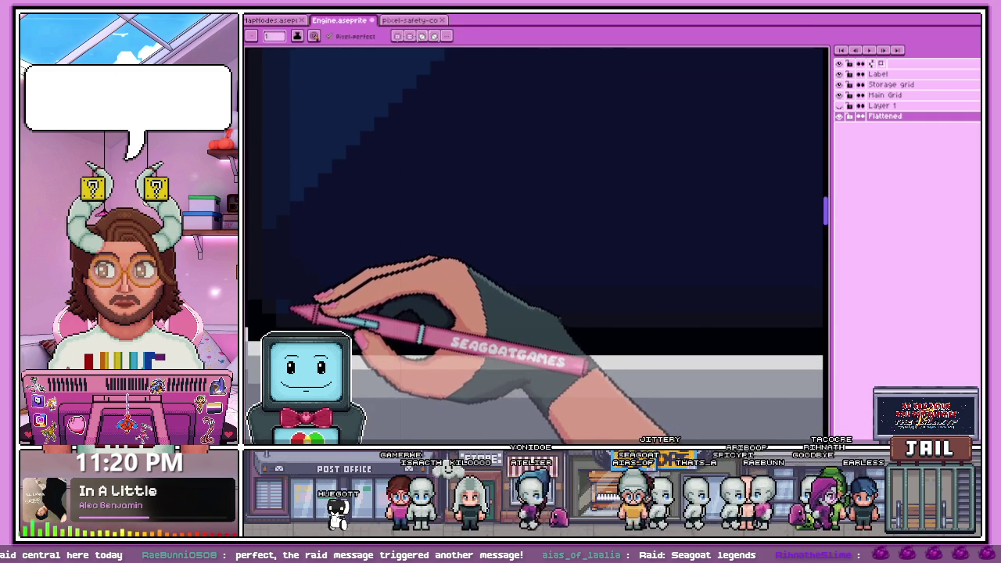
pyautogui.scroll(-1, 305, 297)
pyautogui.scroll(-1, 469, 335)
pyautogui.scroll(1, 804, 312)
pyautogui.scroll(1, 782, 313)
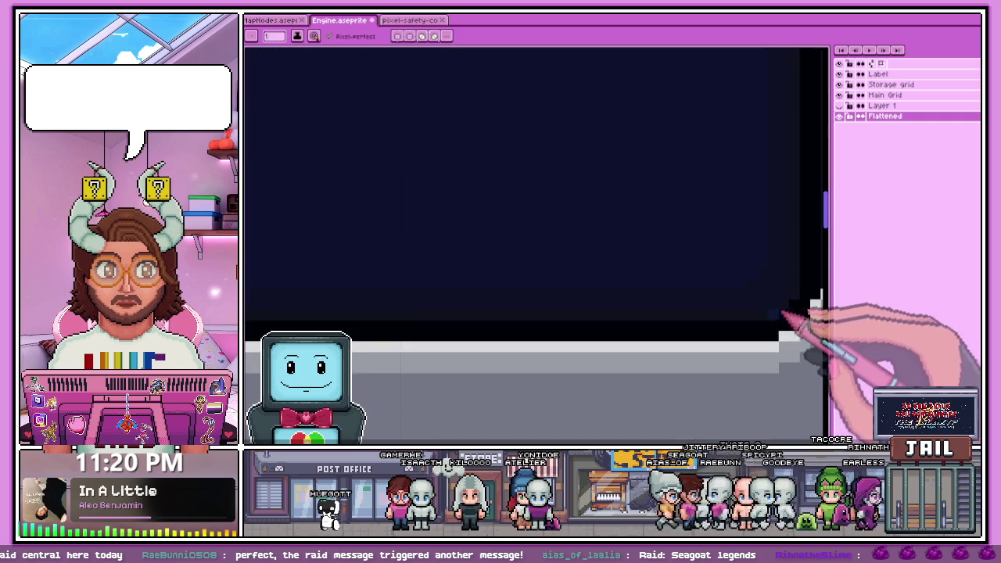
pyautogui.scroll(-1, 763, 305)
pyautogui.scroll(-1, 625, 324)
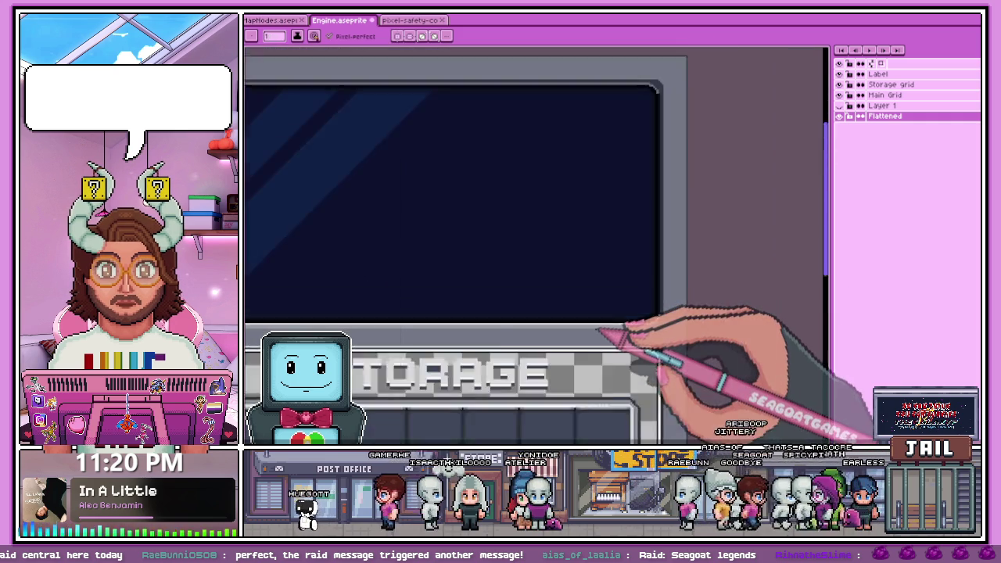
pyautogui.scroll(-1, 599, 330)
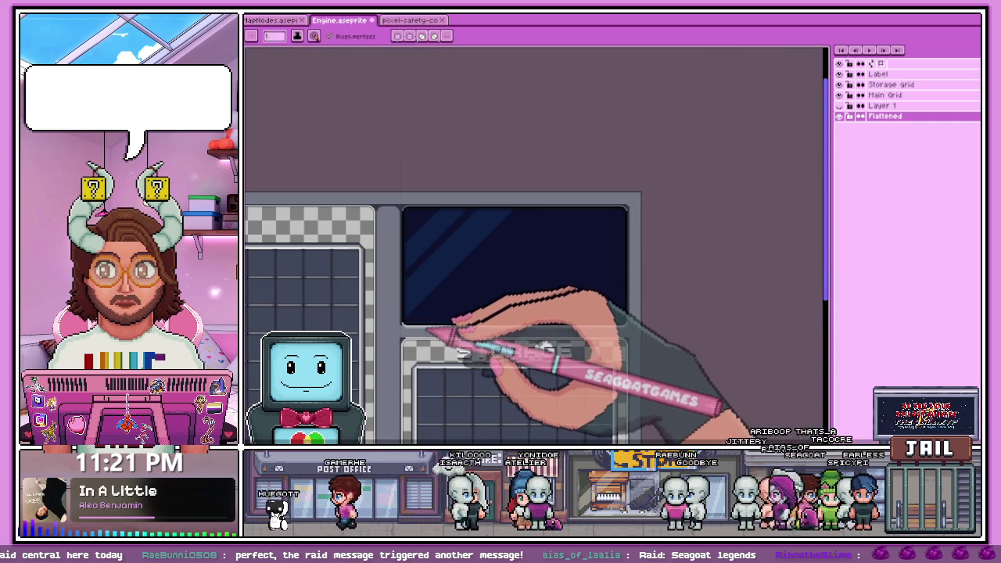
pyautogui.scroll(1, 414, 325)
pyautogui.scroll(2, 423, 325)
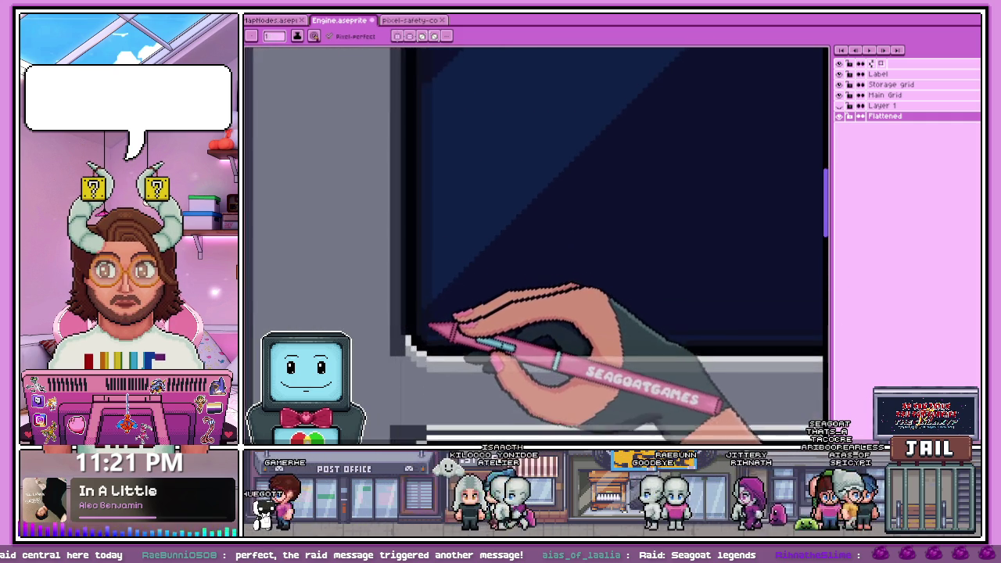
pyautogui.scroll(1, 430, 333)
pyautogui.scroll(1, 431, 343)
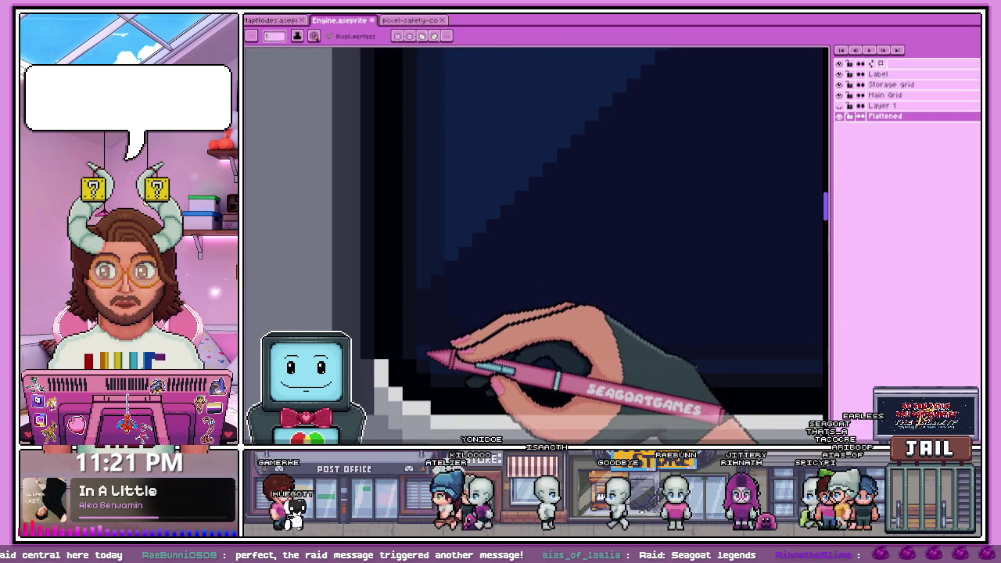
pyautogui.scroll(-1, 430, 348)
pyautogui.scroll(-1, 426, 356)
pyautogui.scroll(-2, 426, 360)
pyautogui.scroll(3, 461, 357)
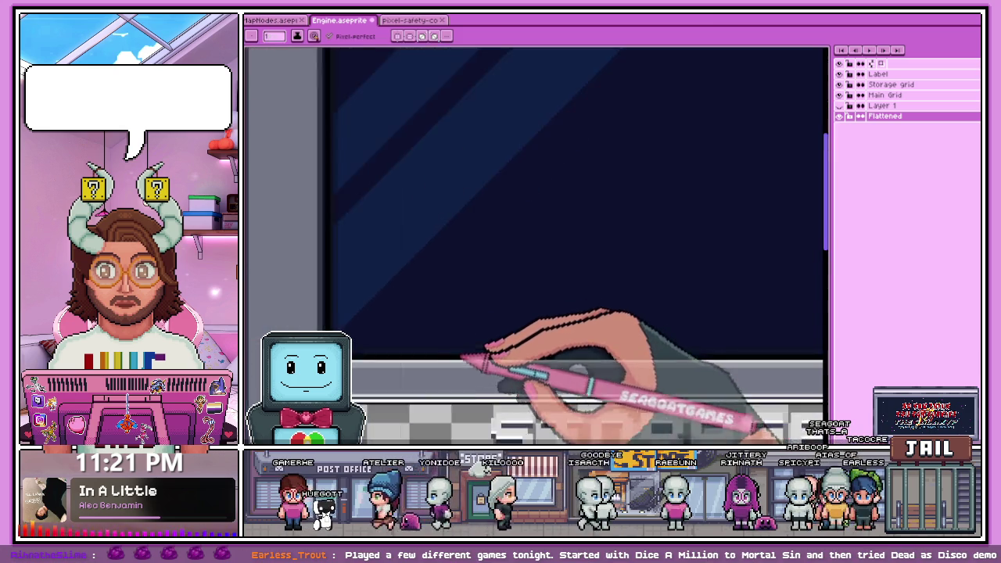
pyautogui.scroll(-3, 376, 285)
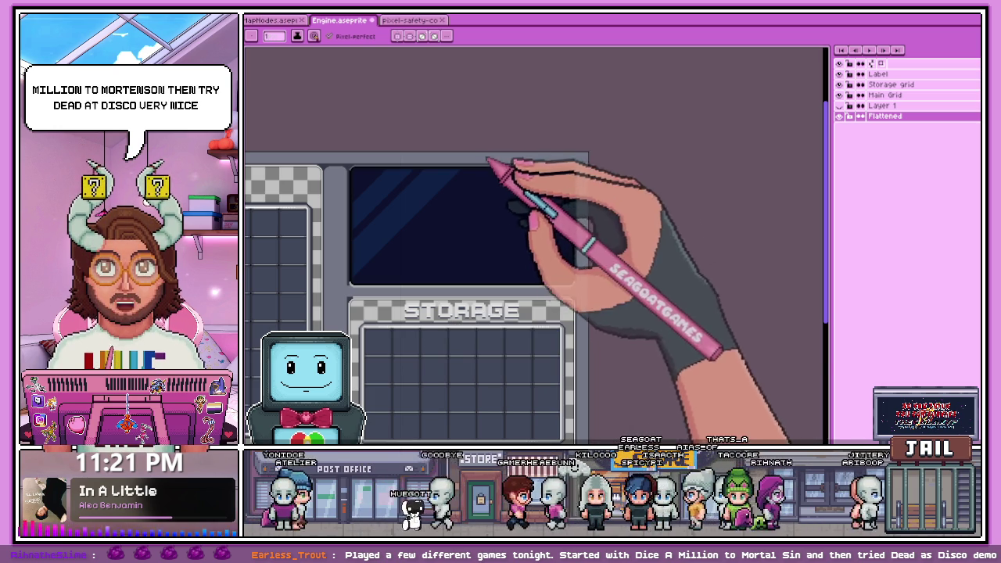
pyautogui.scroll(-2, 410, 204)
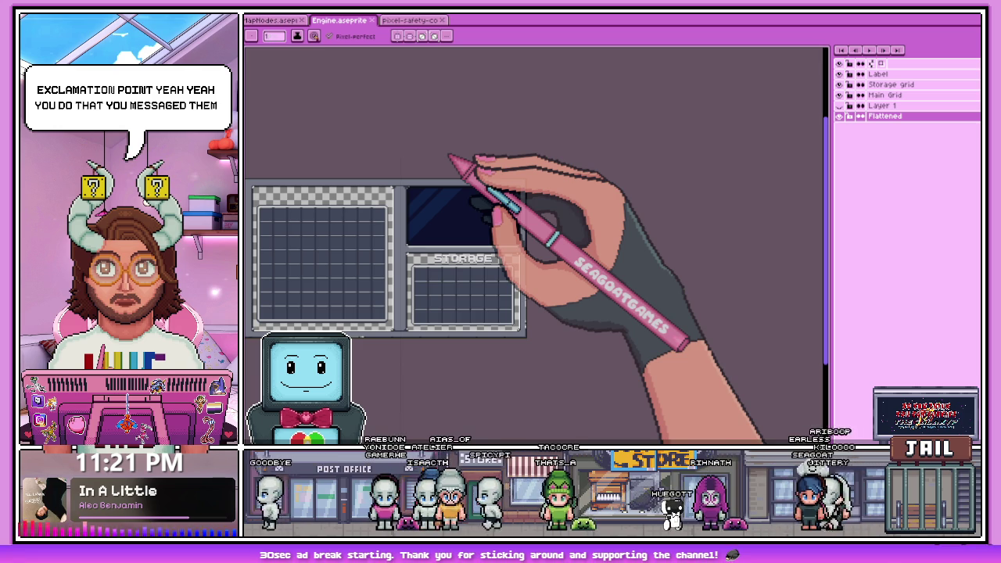
pyautogui.scroll(3, 414, 230)
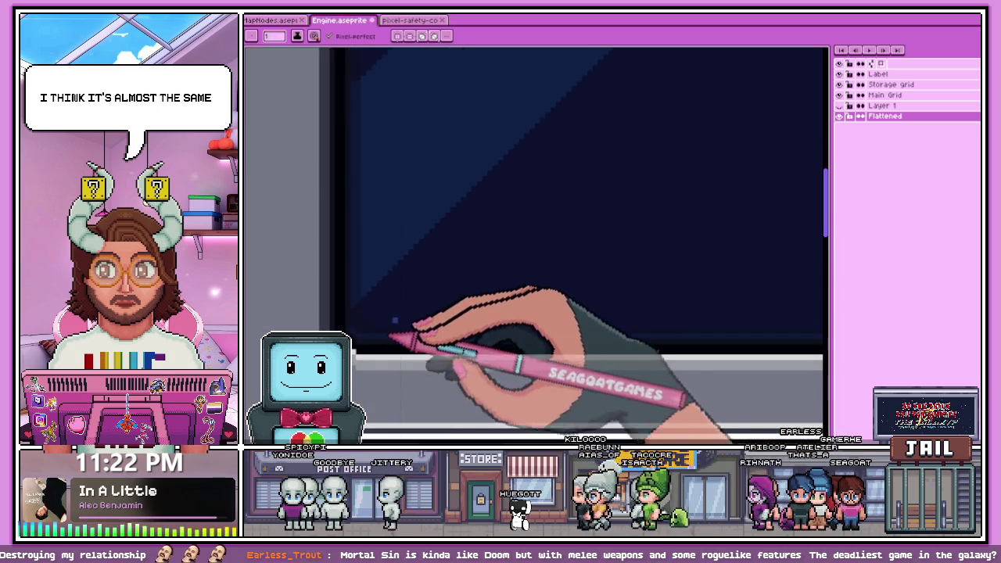
pyautogui.scroll(-3, 558, 324)
pyautogui.scroll(2, 637, 329)
pyautogui.scroll(1, 641, 301)
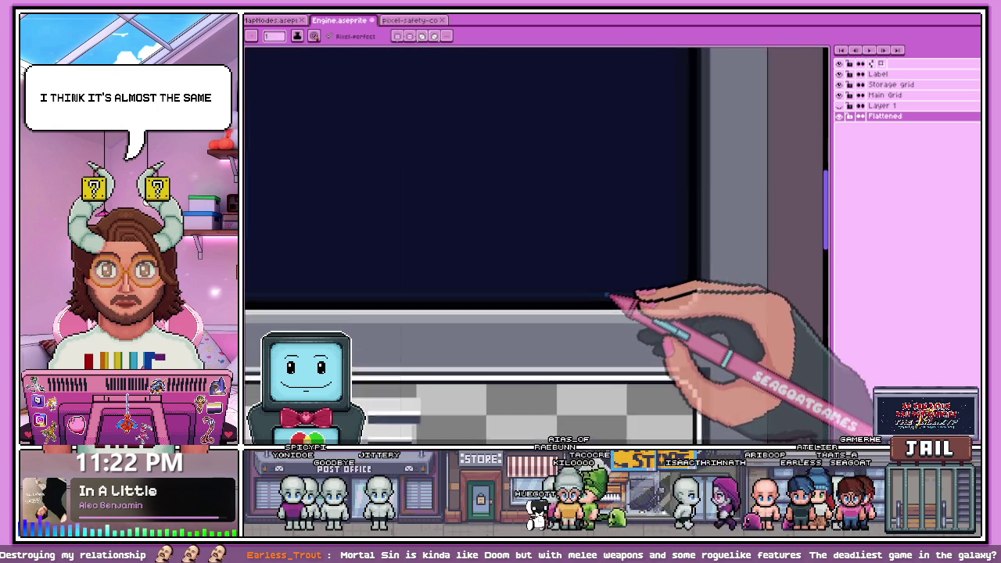
pyautogui.scroll(1, 599, 296)
pyautogui.scroll(-1, 631, 290)
pyautogui.scroll(-2, 558, 324)
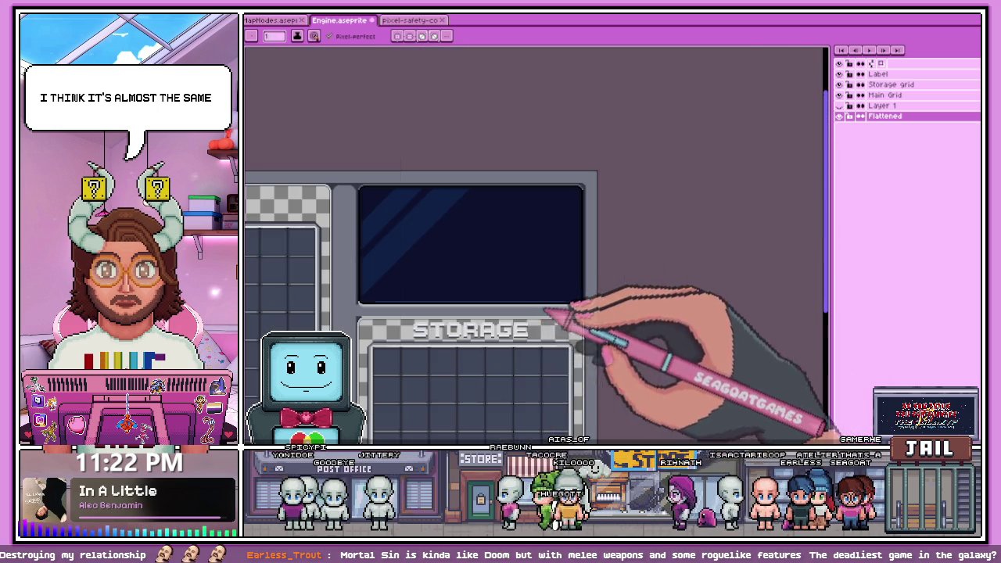
pyautogui.scroll(1, 368, 298)
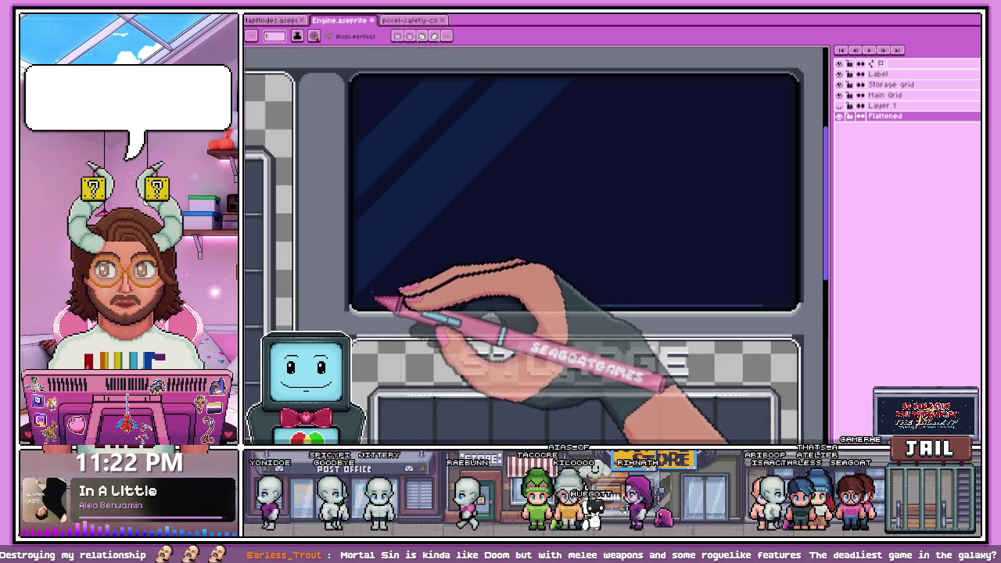
pyautogui.scroll(1, 383, 235)
pyautogui.scroll(1, 391, 200)
pyautogui.scroll(1, 383, 187)
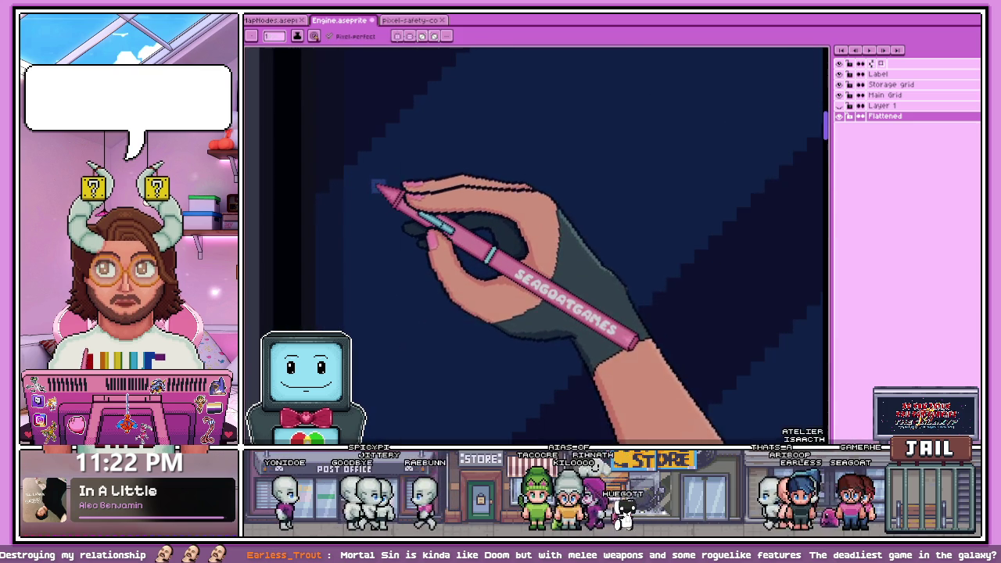
# Extend the blue reflection line down the dark glass screen
pyautogui.scroll(-1, 391, 187)
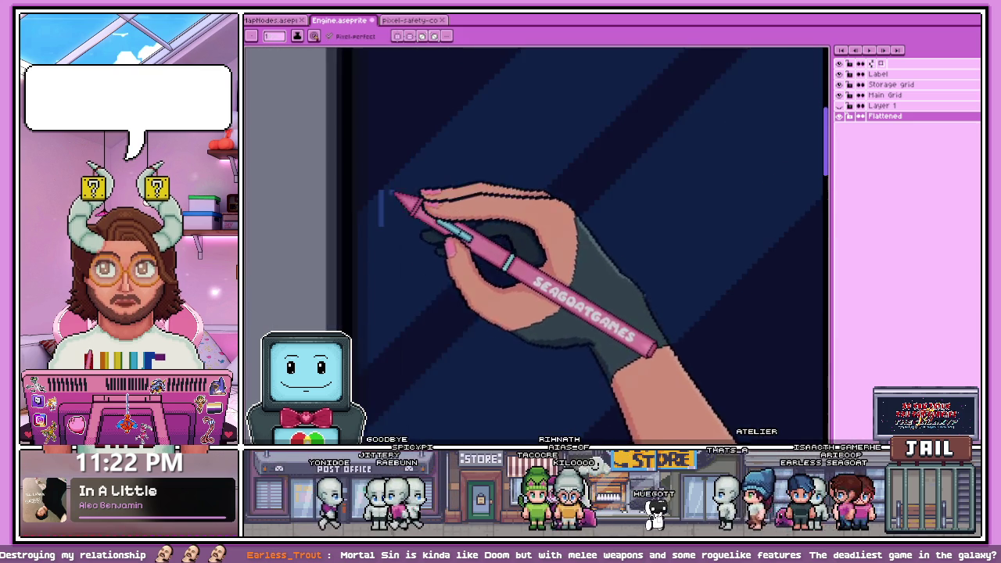
pyautogui.scroll(-1, 391, 226)
pyautogui.moveTo(382, 211); pyautogui.dragTo(384, 359)
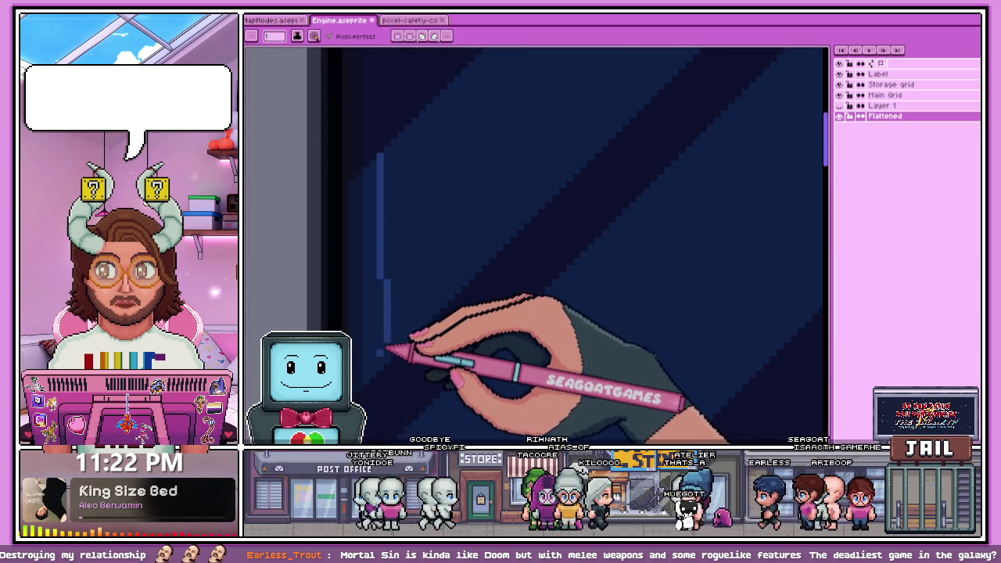
pyautogui.scroll(-2, 391, 287)
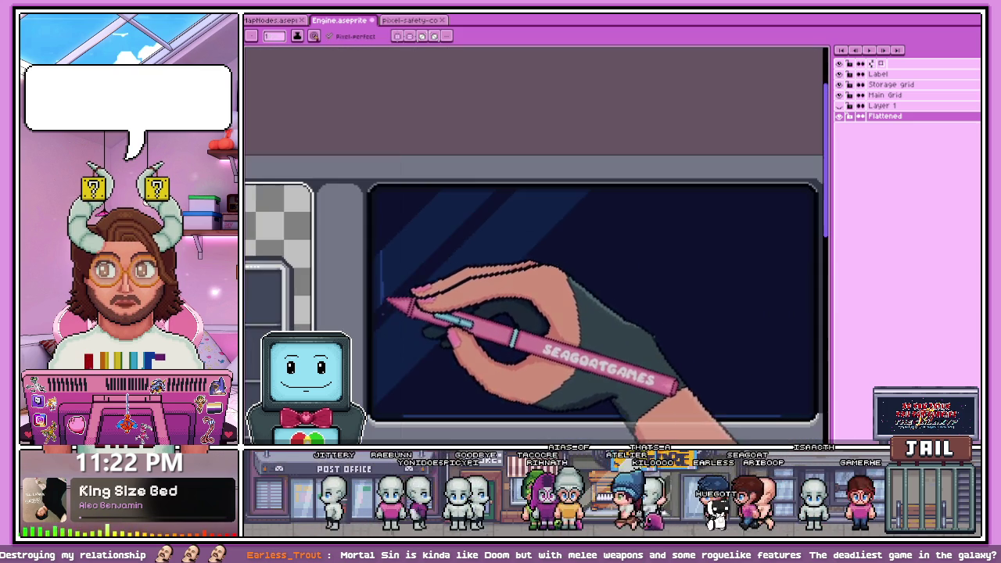
pyautogui.scroll(2, 445, 205)
pyautogui.scroll(1, 445, 205)
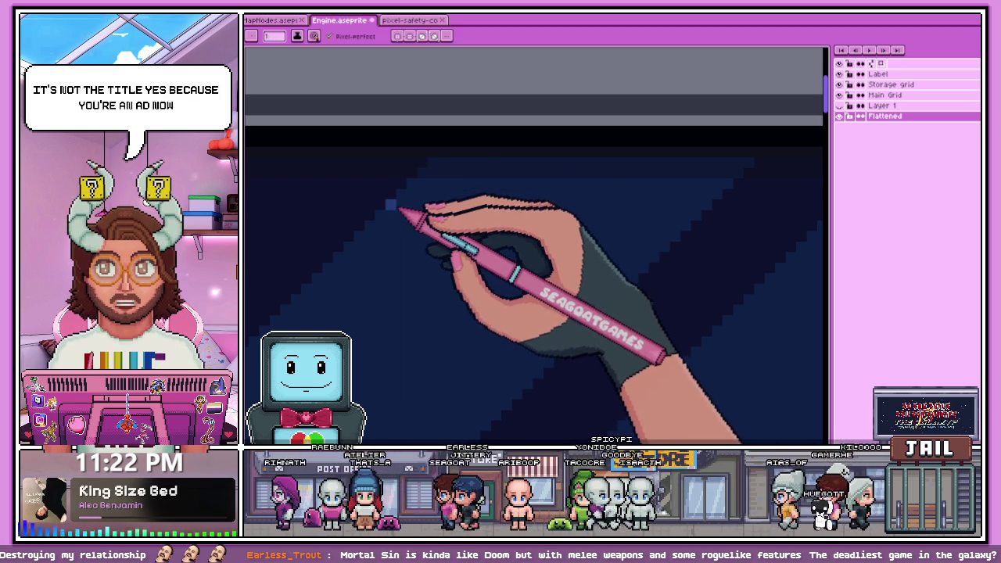
# Draw a lighter blue horizontal line across the top of the dark screen
pyautogui.moveTo(391, 205); pyautogui.dragTo(703, 219)
pyautogui.scroll(-3, 492, 179)
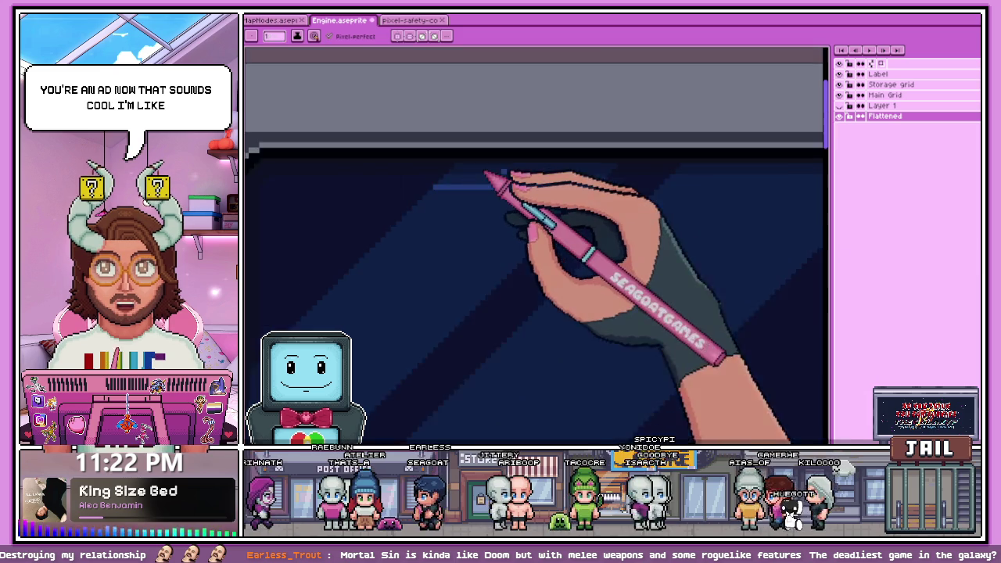
pyautogui.scroll(3, 468, 202)
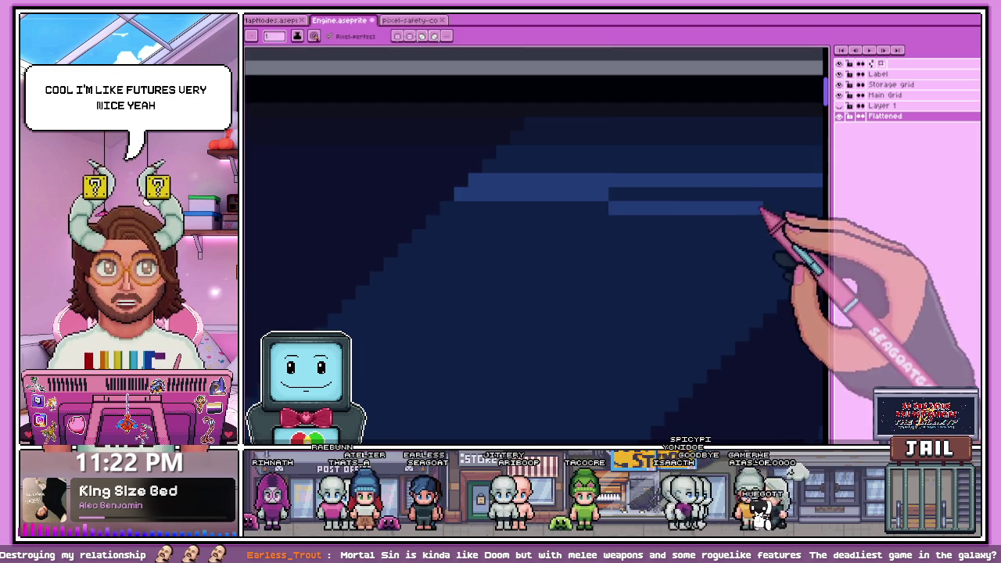
pyautogui.scroll(-3, 771, 217)
pyautogui.scroll(1, 552, 225)
pyautogui.scroll(-2, 547, 219)
pyautogui.scroll(-2, 501, 227)
pyautogui.scroll(1, 494, 192)
pyautogui.press('w')
pyautogui.scroll(-3, 501, 234)
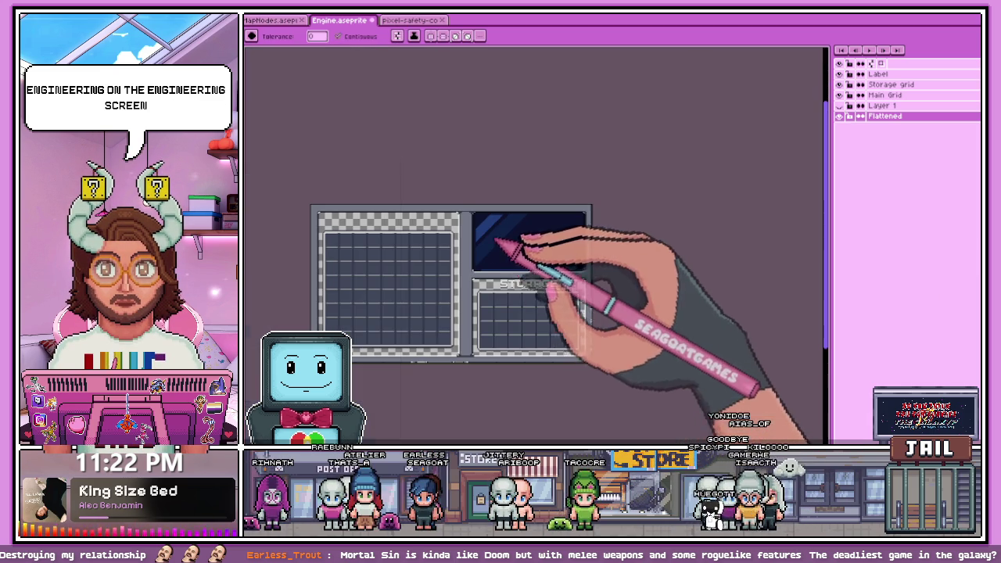
# Inspect the diagonal reflection bands while switching between pencil and paint bucket
pyautogui.scroll(2, 510, 237)
pyautogui.scroll(2, 503, 230)
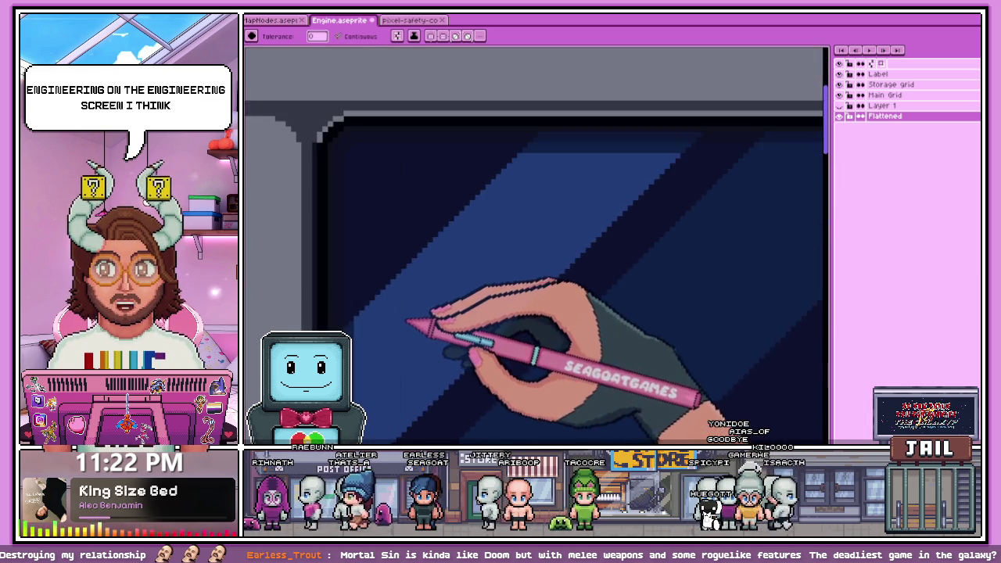
pyautogui.scroll(2, 508, 234)
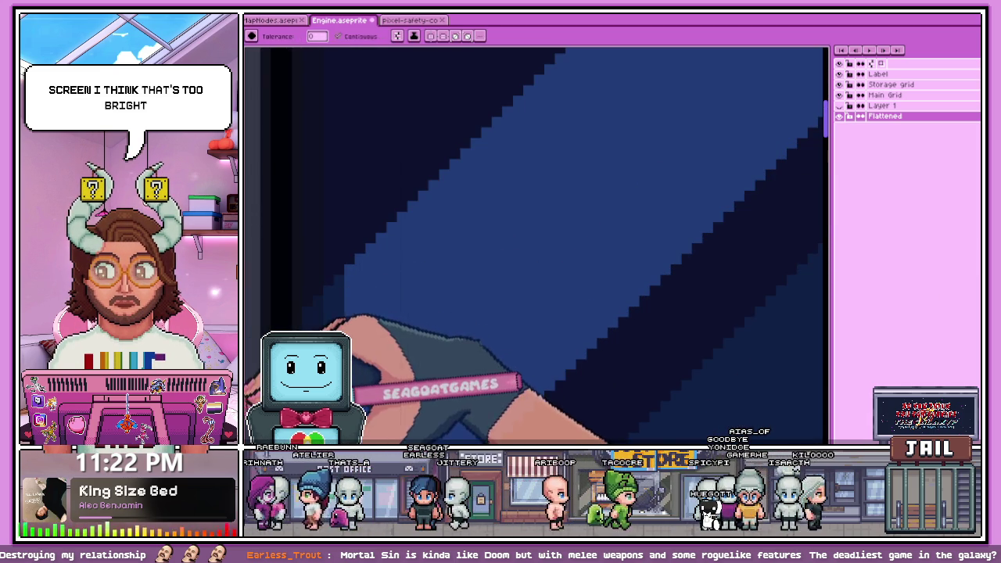
pyautogui.scroll(1, 469, 156)
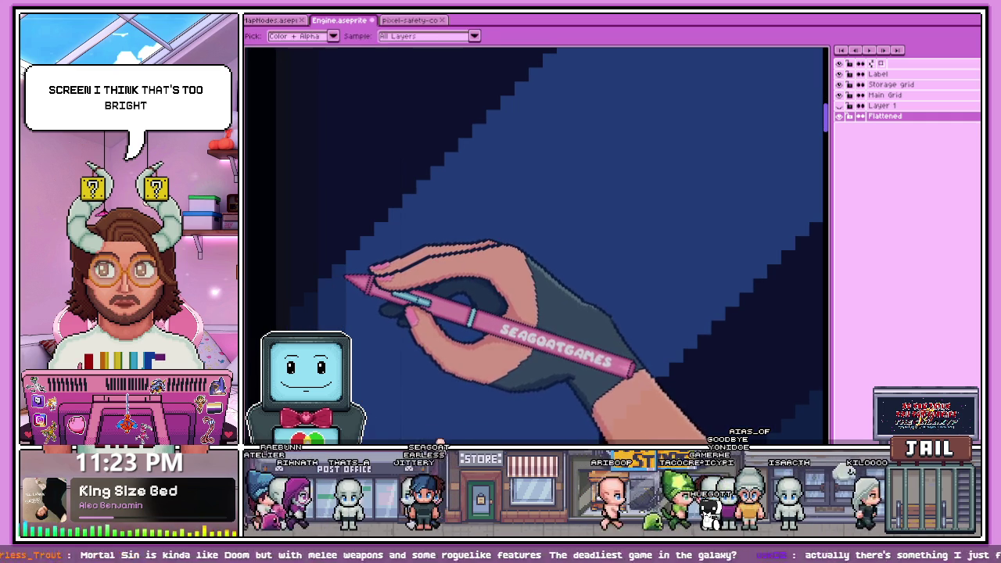
pyautogui.scroll(-1, 536, 245)
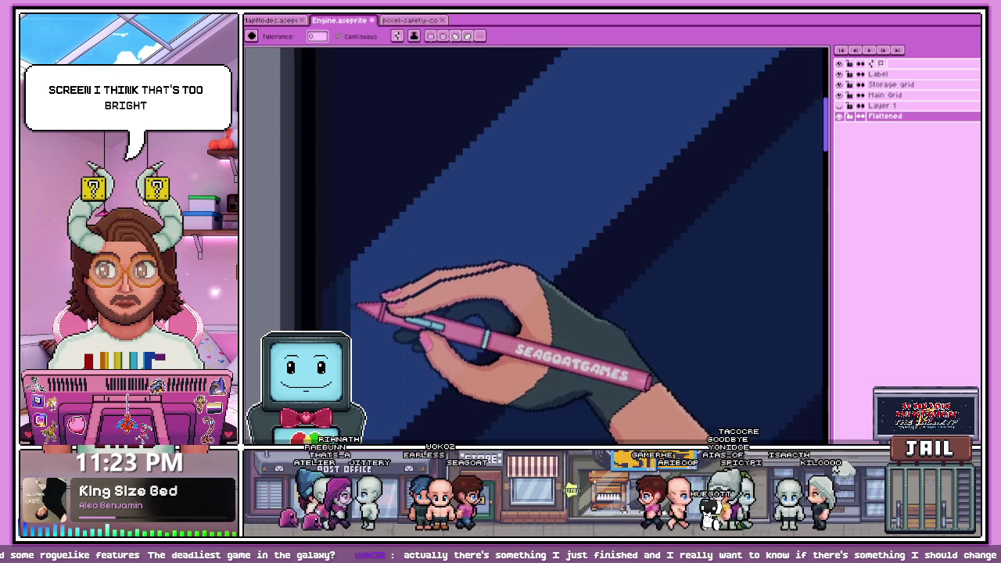
pyautogui.press('b')
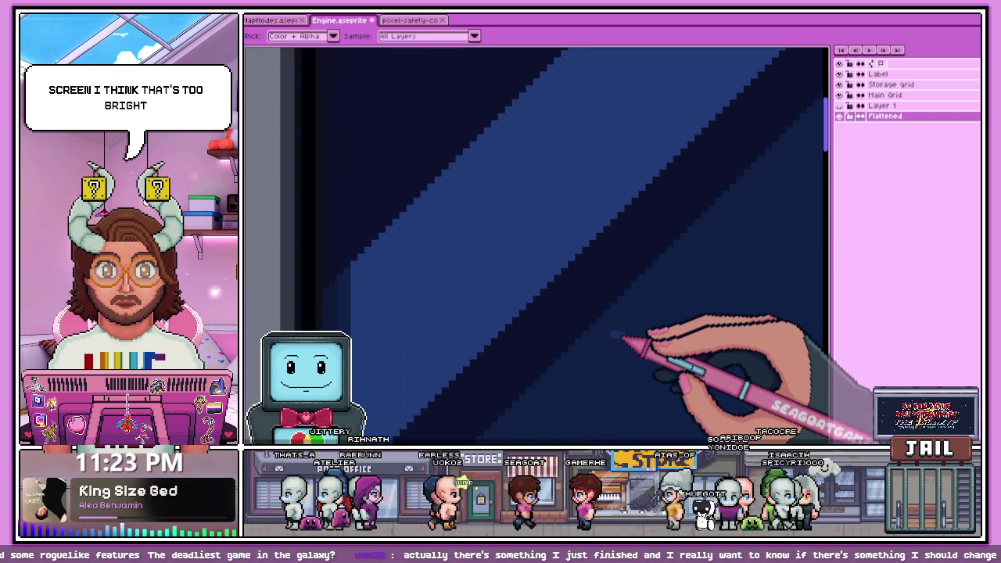
pyautogui.press('g')
pyautogui.scroll(-3, 594, 329)
pyautogui.scroll(-2, 520, 309)
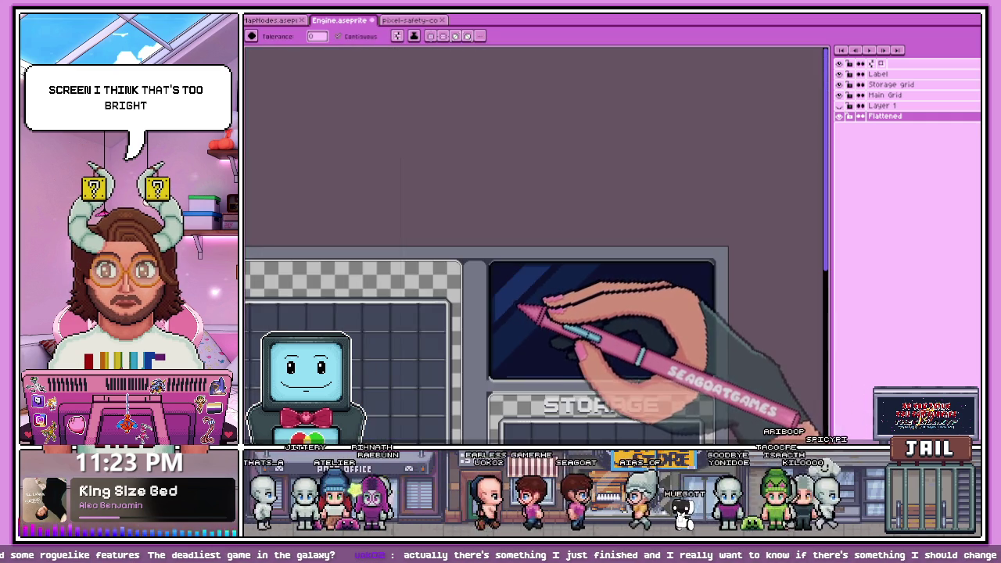
pyautogui.scroll(2, 521, 302)
pyautogui.scroll(2, 469, 290)
# Sample a darker blue for the bucket fill, then move to the Godot editor
pyautogui.press('i')
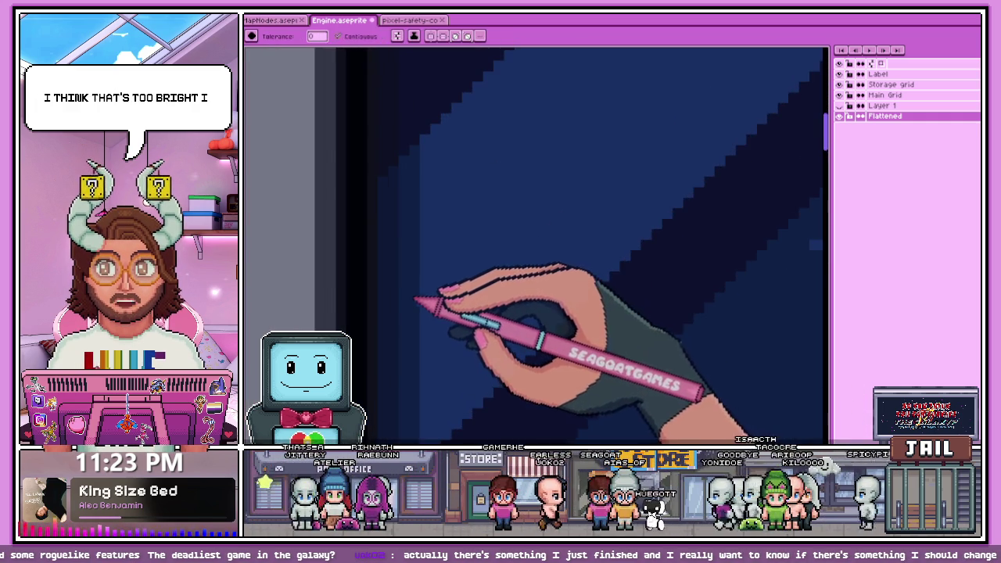
pyautogui.press('g')
pyautogui.scroll(-2, 462, 308)
pyautogui.scroll(1, 529, 321)
pyautogui.scroll(1, 572, 315)
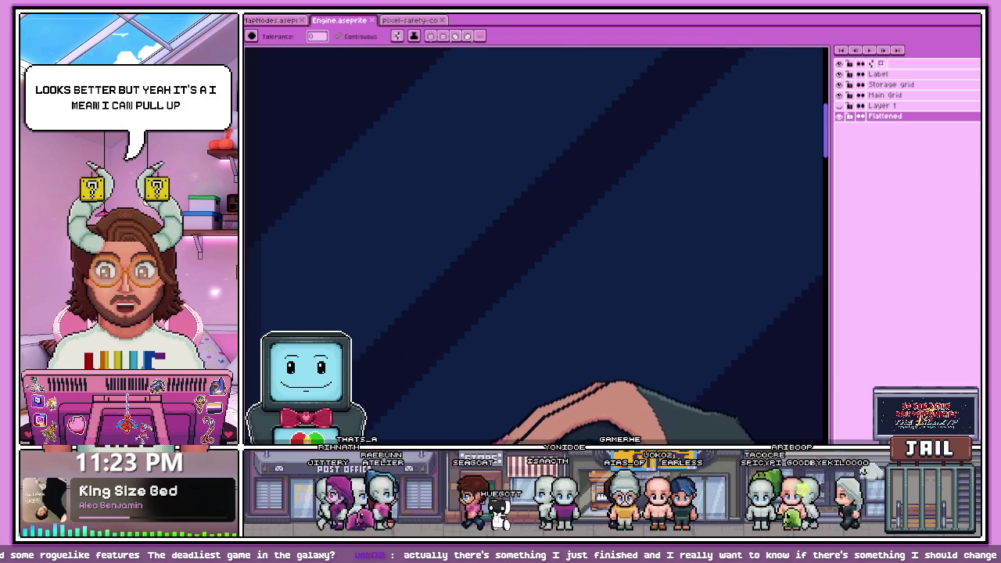
pyautogui.hotkey('alt', 'Tab')
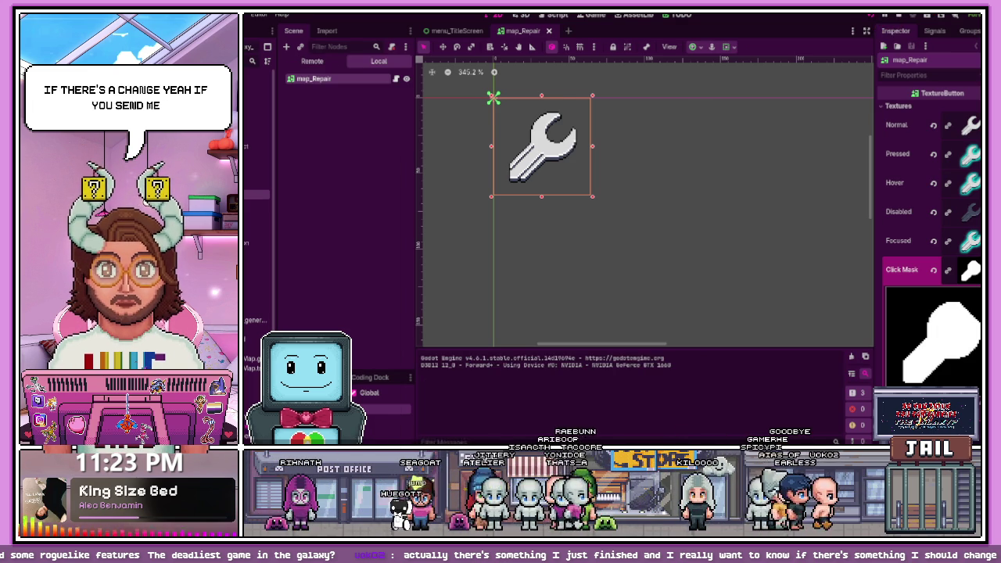
pyautogui.press('F5')
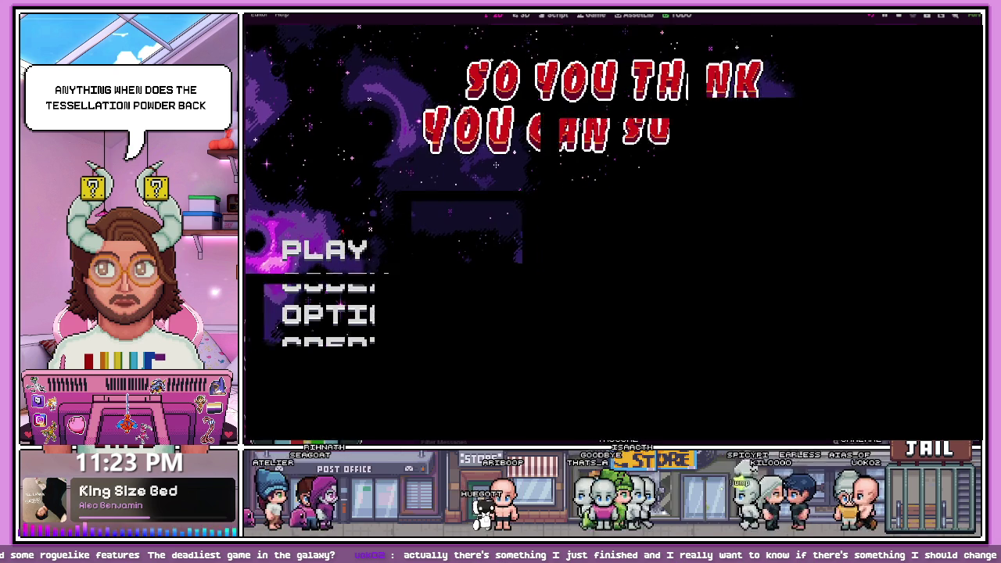
pyautogui.press('Return')
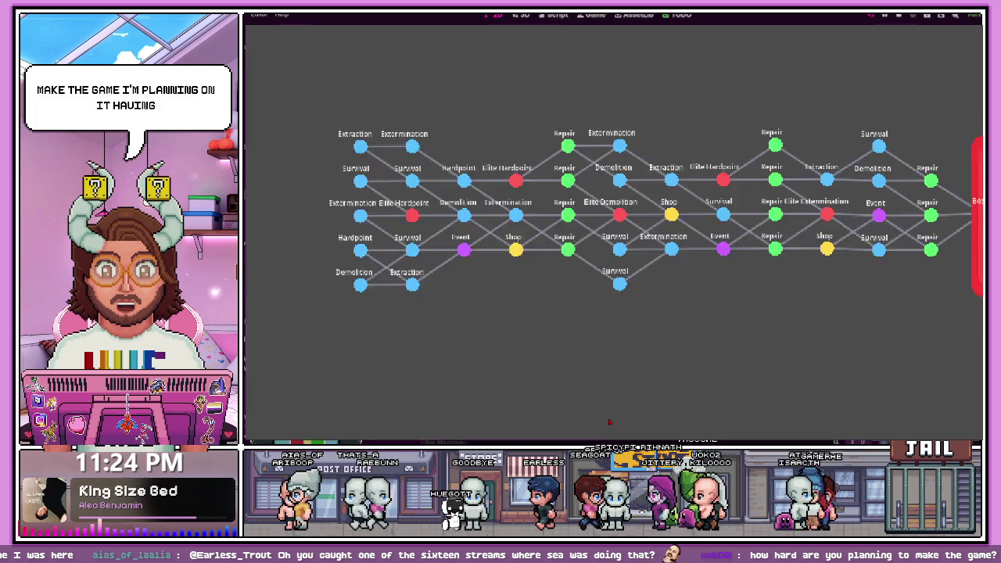
pyautogui.press('Escape')
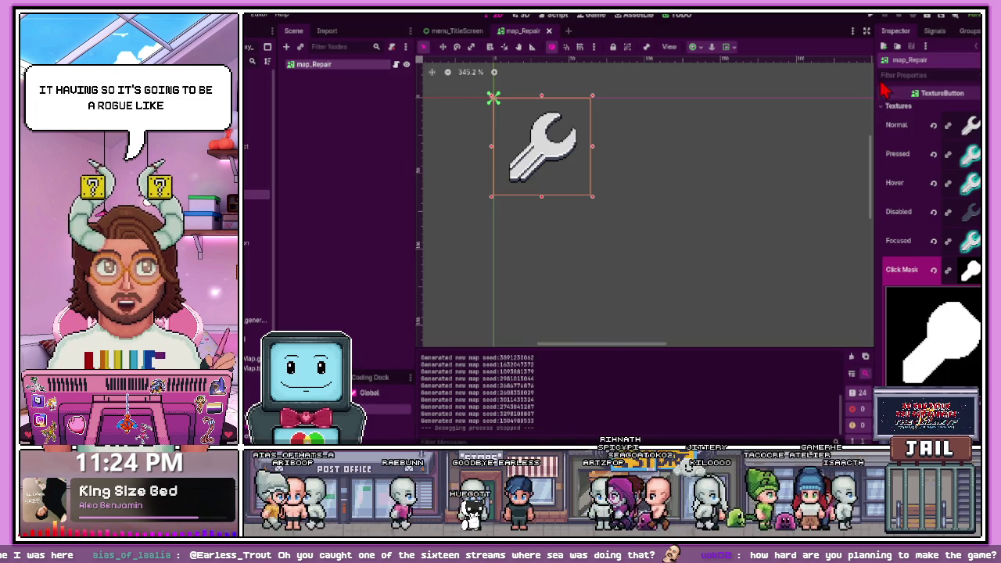
pyautogui.hotkey('alt', 'Tab')
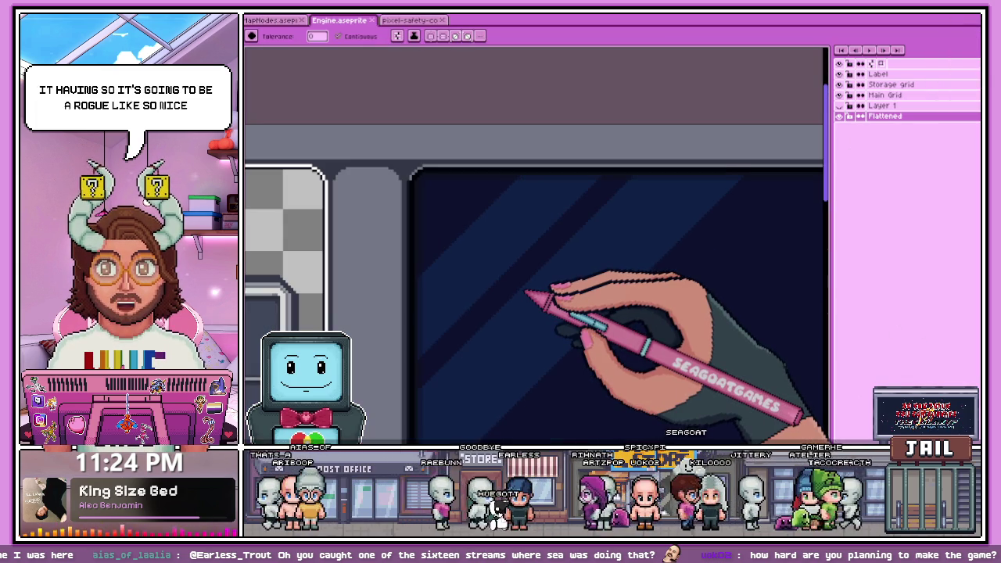
# Create blank square sprite Sprite-0009 from a Canvas Presets size
pyautogui.hotkey('ctrl', 'n')
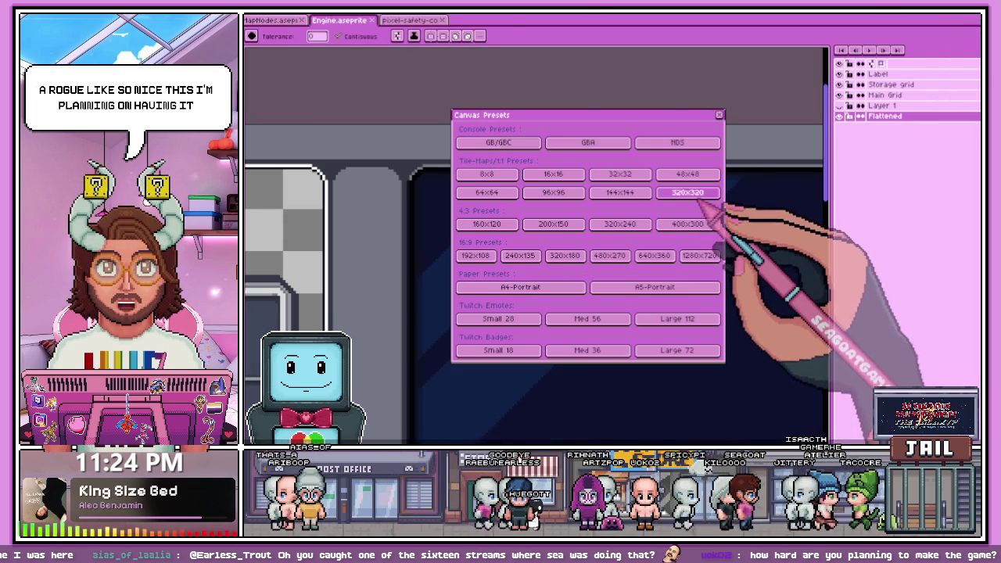
pyautogui.click(680, 192)
pyautogui.click(719, 116)
pyautogui.scroll(1, 414, 134)
pyautogui.scroll(1, 419, 180)
pyautogui.scroll(1, 422, 168)
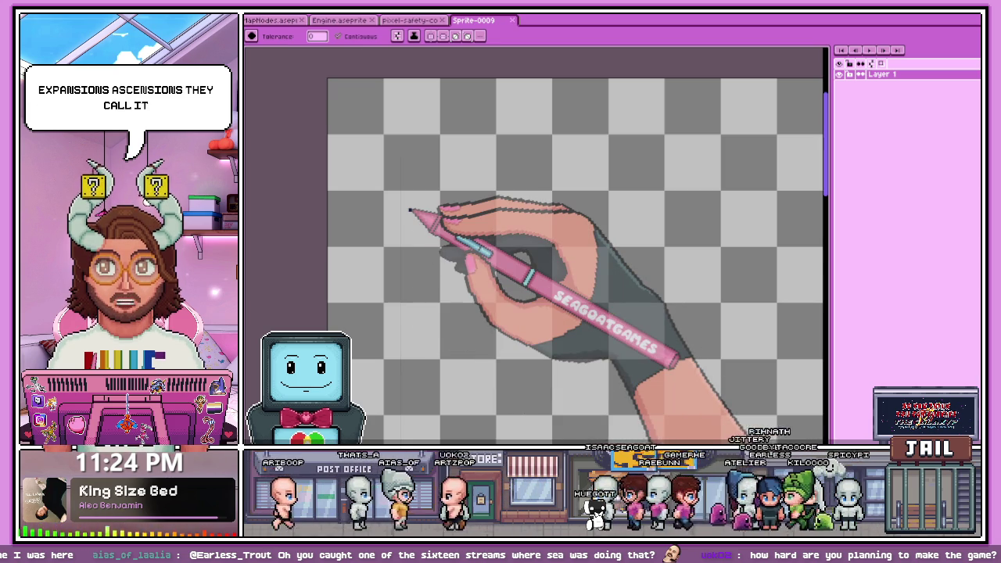
# Undo a trial navy fill, then pencil the letter B
pyautogui.click(426, 170)
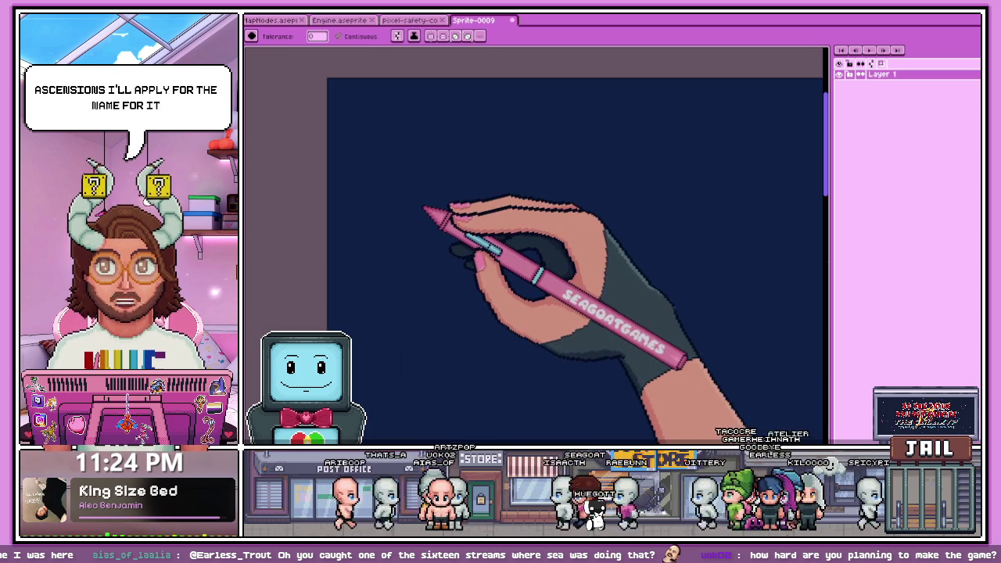
pyautogui.hotkey('ctrl', 'z')
pyautogui.press('m')
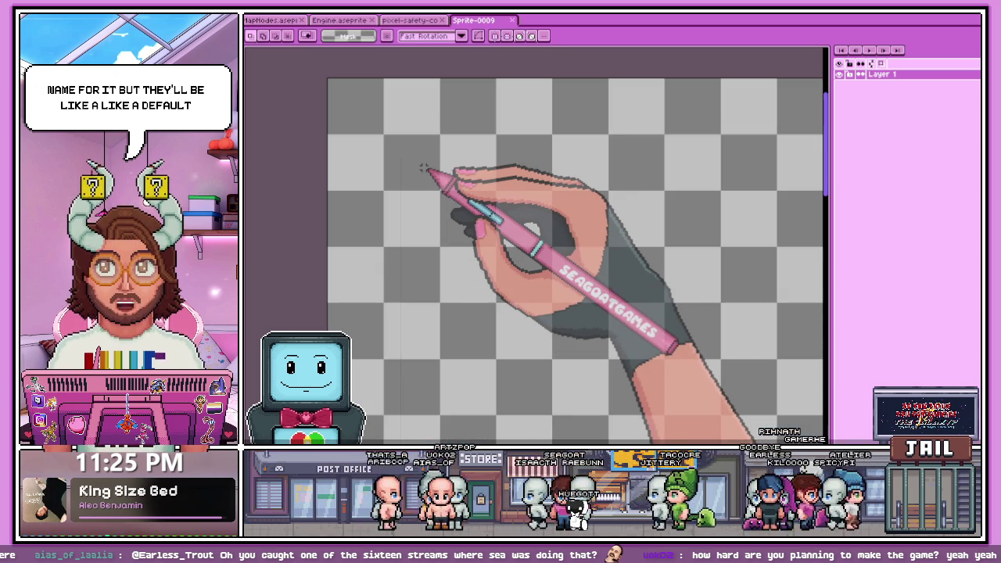
pyautogui.press('b')
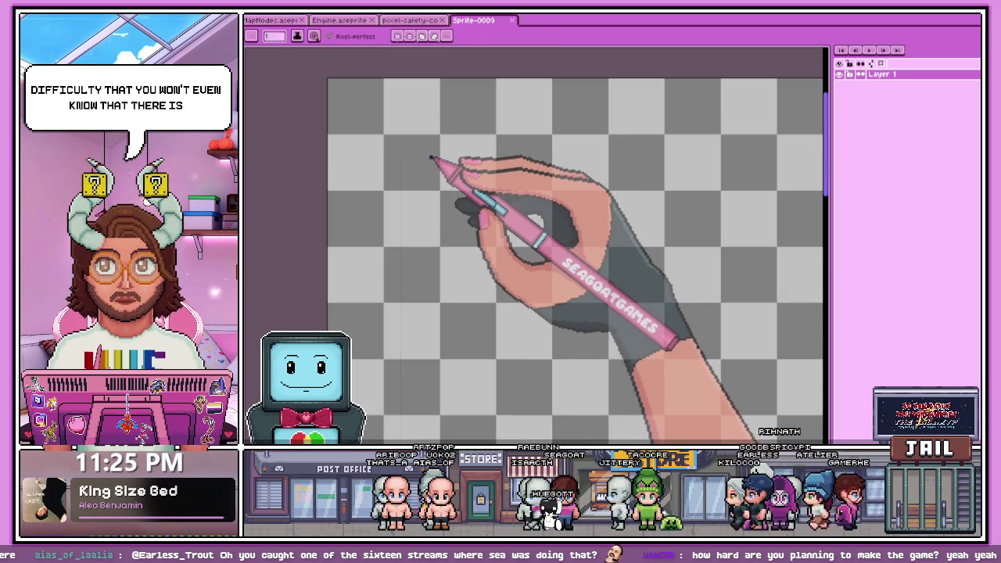
pyautogui.moveTo(427, 163); pyautogui.dragTo(425, 224)
pyautogui.moveTo(416, 142); pyautogui.dragTo(428, 219)
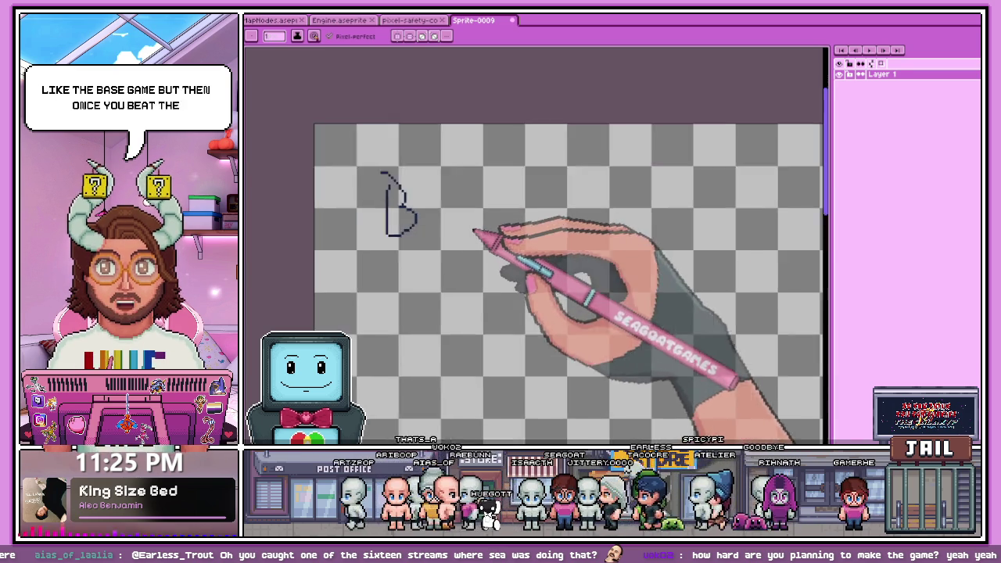
# Sketch the digits 1 through 6 in a row after the B
pyautogui.hscroll(3, 465, 226)
pyautogui.moveTo(492, 165); pyautogui.dragTo(493, 244)
pyautogui.moveTo(565, 188); pyautogui.dragTo(614, 229)
pyautogui.scroll(-1, 602, 239)
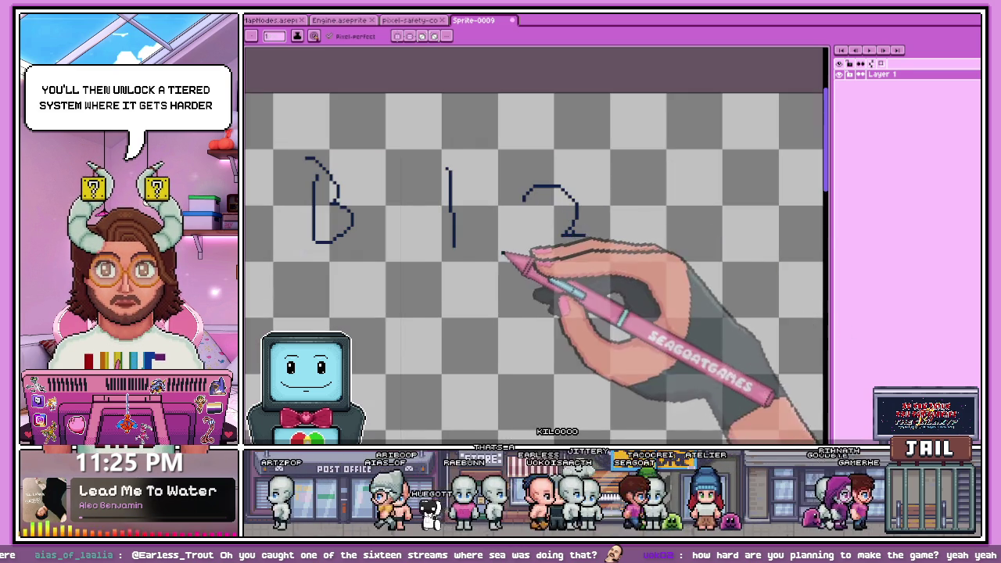
pyautogui.scroll(-3, 548, 258)
pyautogui.scroll(1, 637, 234)
pyautogui.moveTo(442, 260)
pyautogui.mouseDown()
pyautogui.moveTo(457, 271)
pyautogui.moveTo(444, 283)
pyautogui.mouseUp()
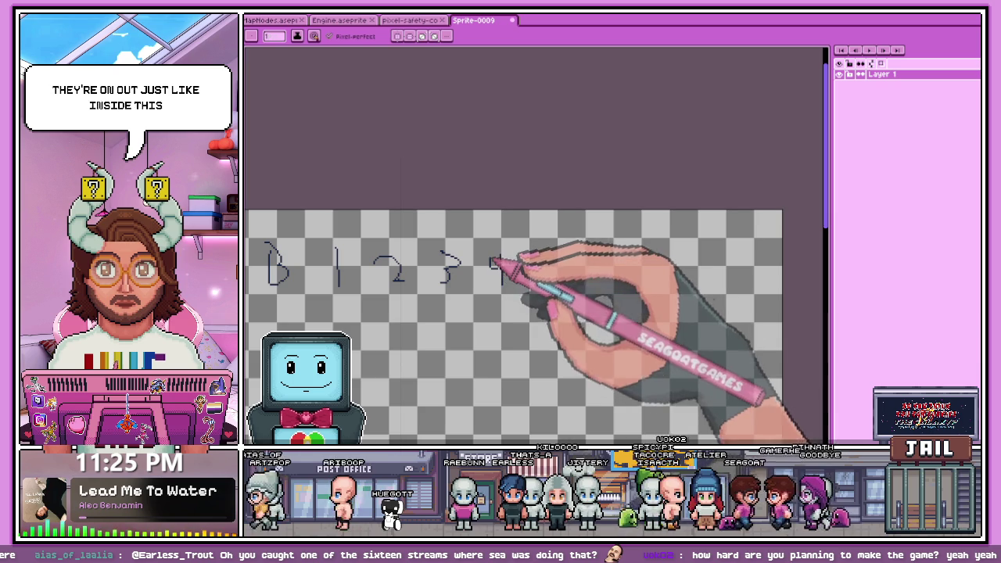
pyautogui.moveTo(562, 272); pyautogui.dragTo(555, 280)
pyautogui.moveTo(617, 269); pyautogui.dragTo(609, 274)
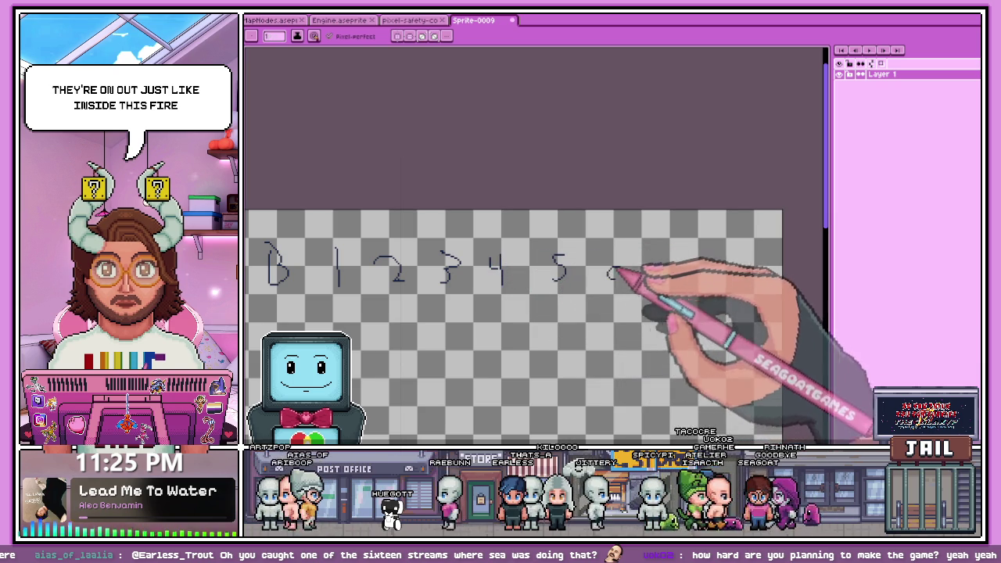
pyautogui.scroll(-3, 576, 286)
pyautogui.scroll(1, 518, 273)
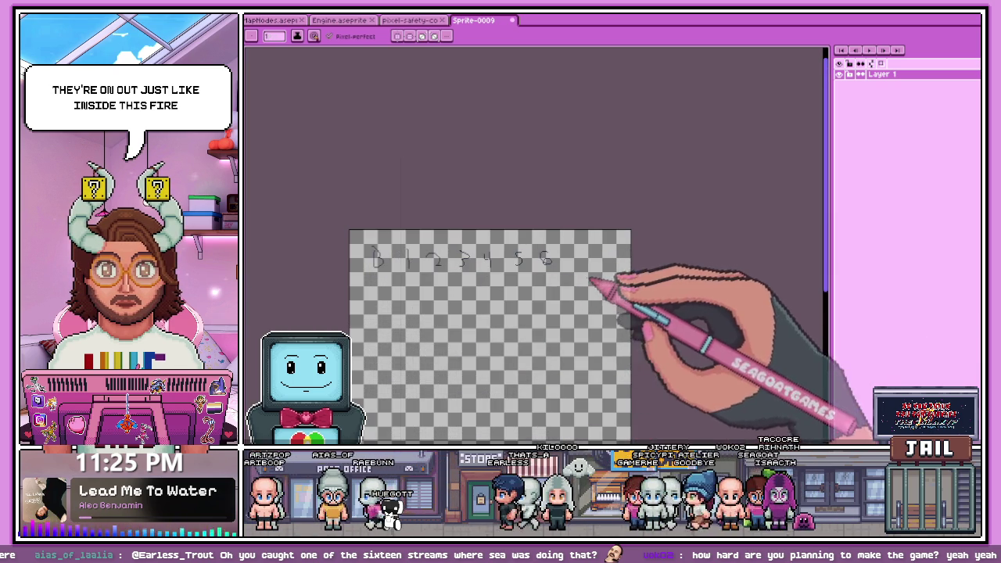
pyautogui.scroll(1, 531, 275)
pyautogui.scroll(-1, 413, 264)
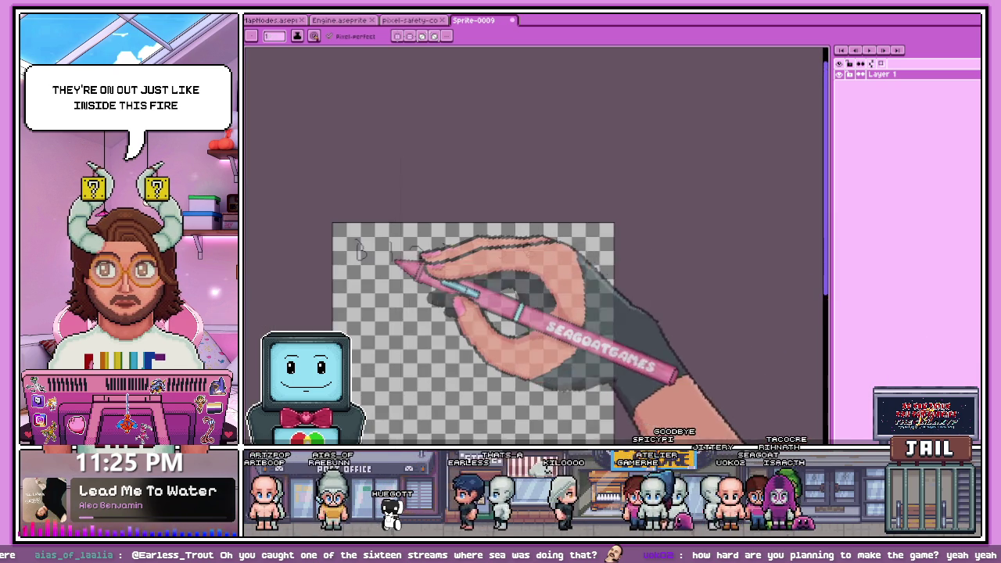
pyautogui.scroll(1, 395, 263)
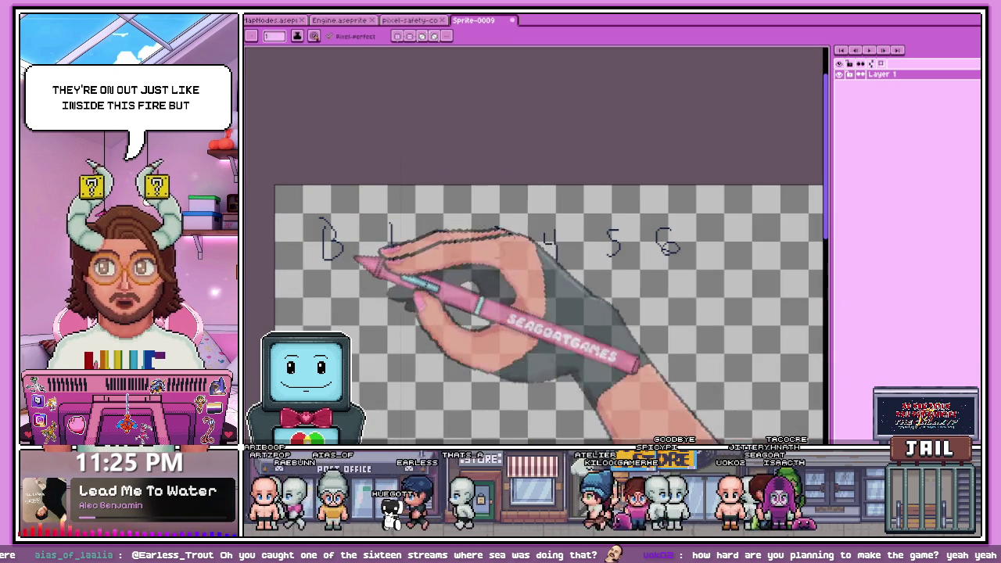